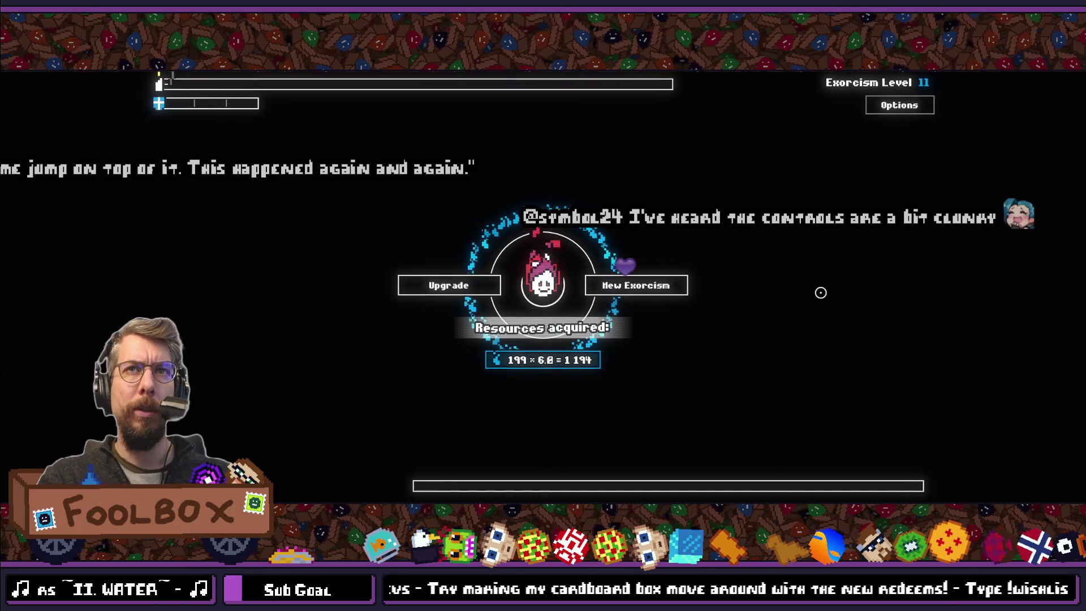
- Start a new exorcism round, toggle pause three times to check the PAUSED overlay, then stop the game
{"action": "left_click", "coordinate": [615, 289]}
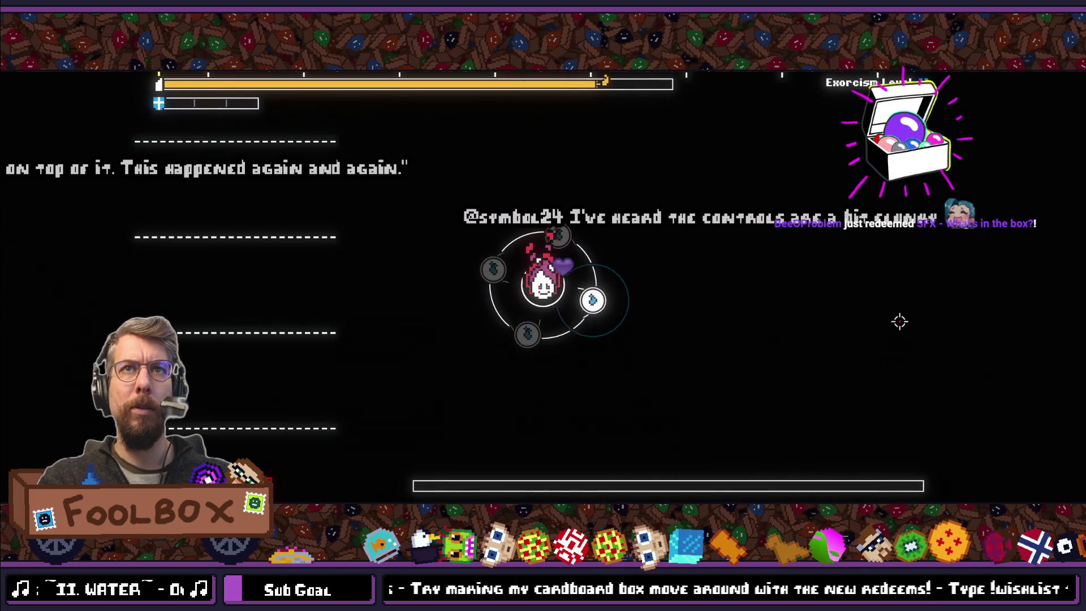
{"action": "key", "text": "Escape"}
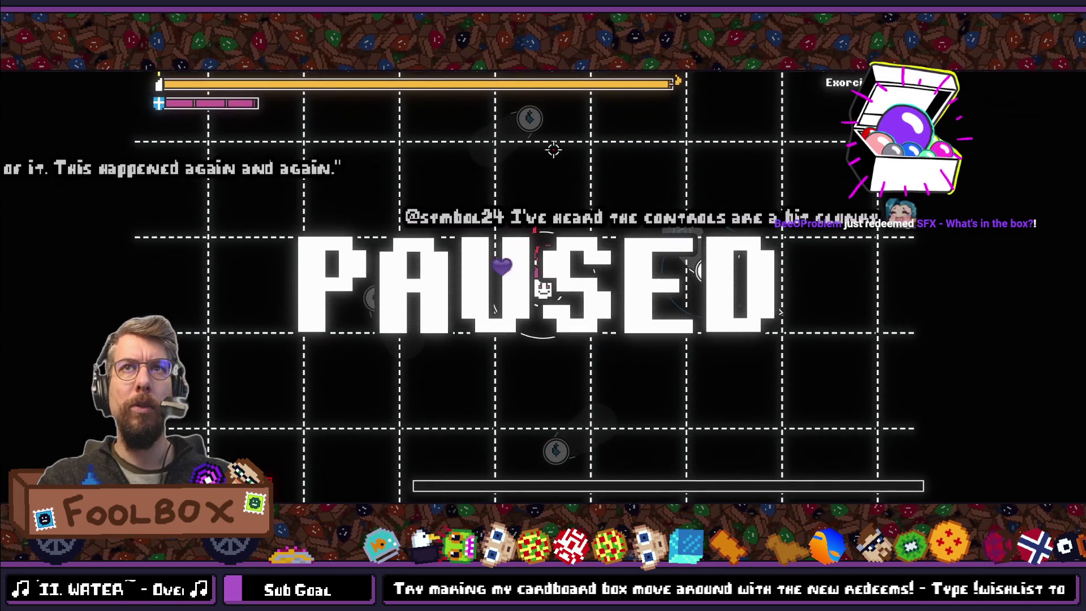
{"action": "key", "text": "Escape"}
{"action": "key", "text": "Escape"}
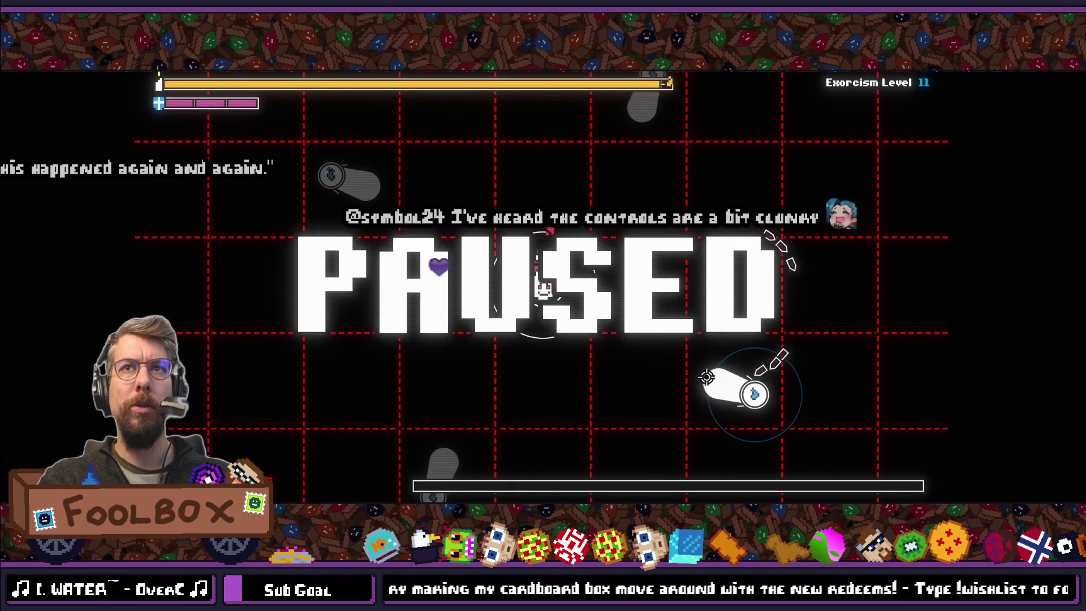
{"action": "key", "text": "Escape"}
{"action": "key", "text": "Escape"}
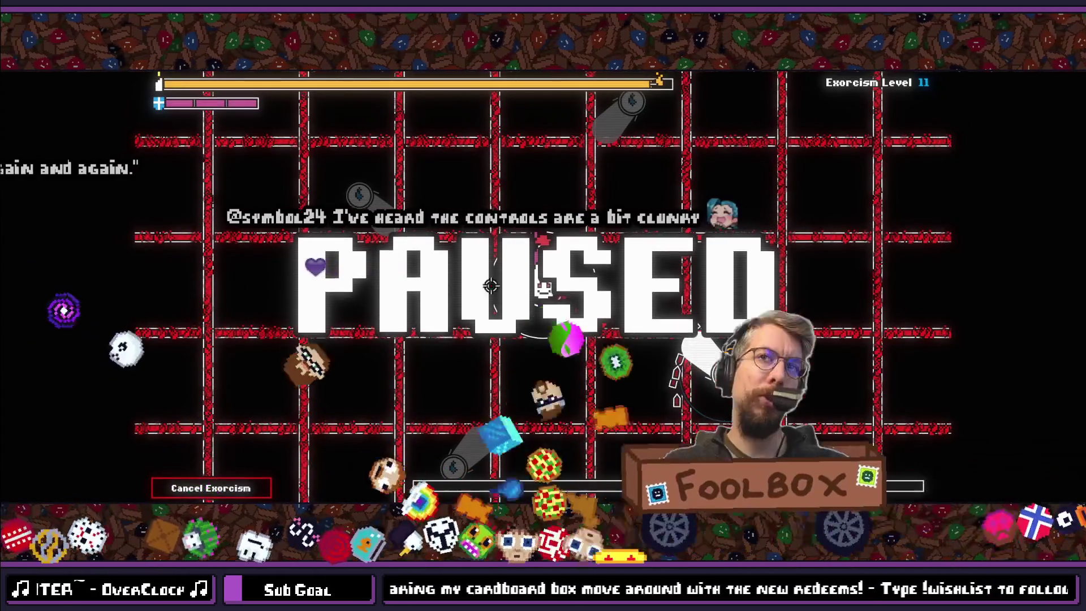
{"action": "key", "text": "Escape"}
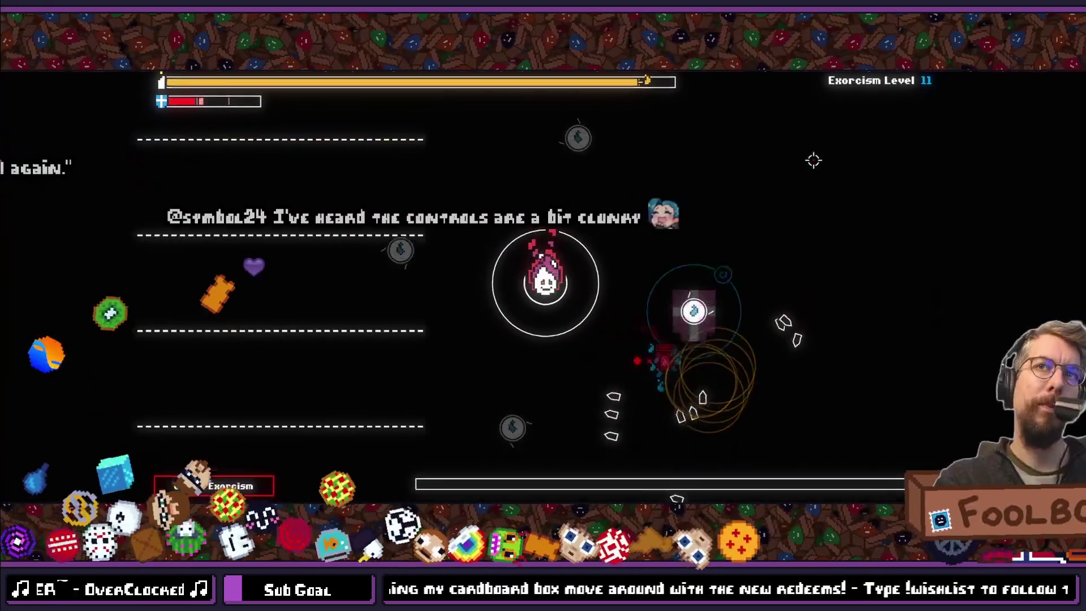
{"action": "key", "text": "Escape"}
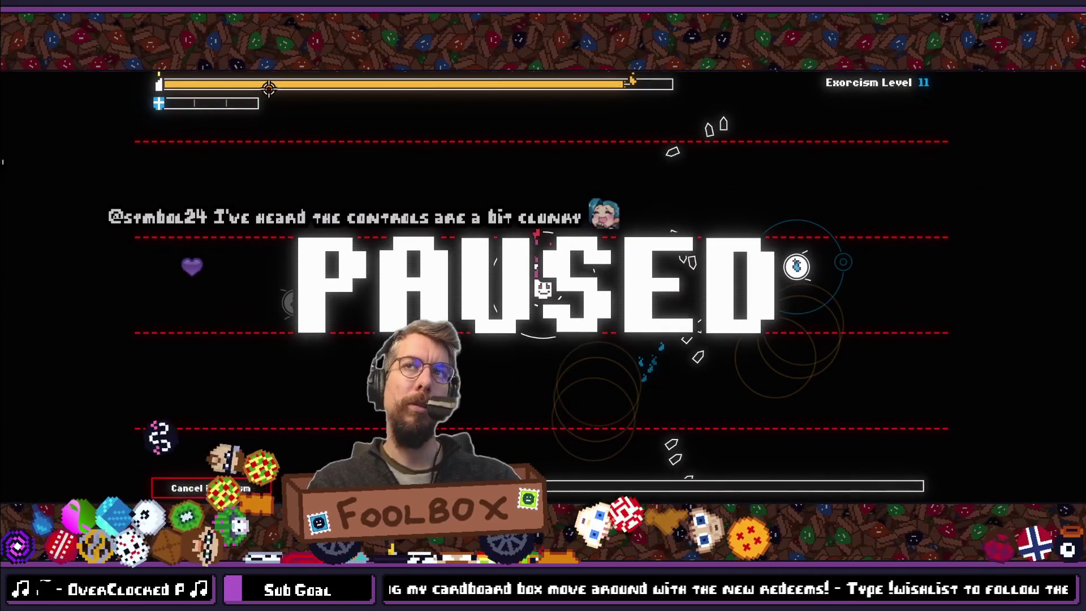
{"action": "key", "text": "Escape"}
{"action": "key", "text": "F8"}
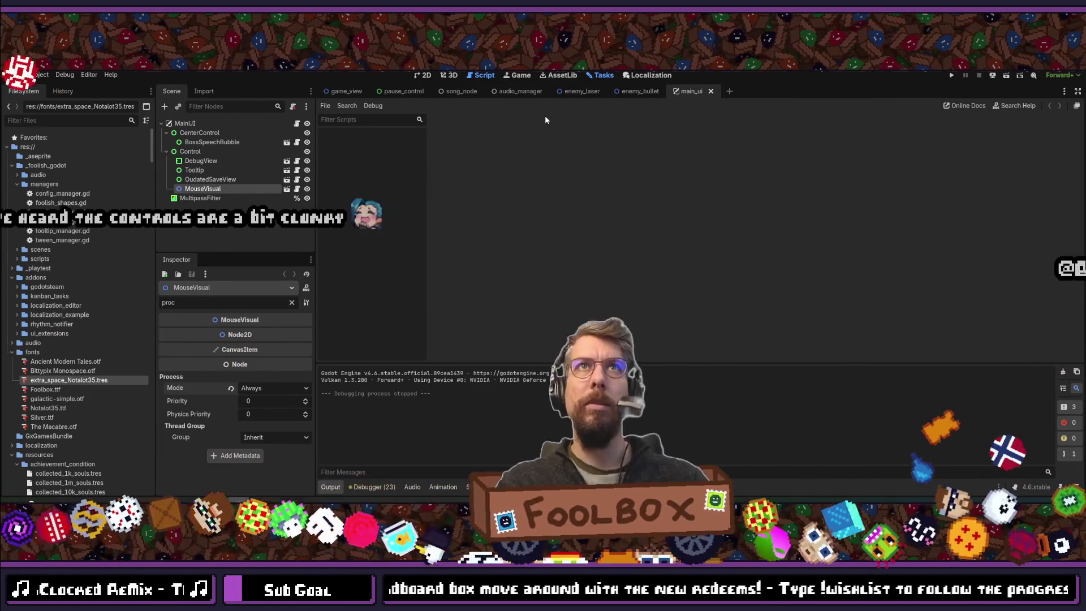
- On the task board, collapse the 'Add a Pause button?' steps and bring up its Task Details
{"action": "left_click", "coordinate": [601, 75]}
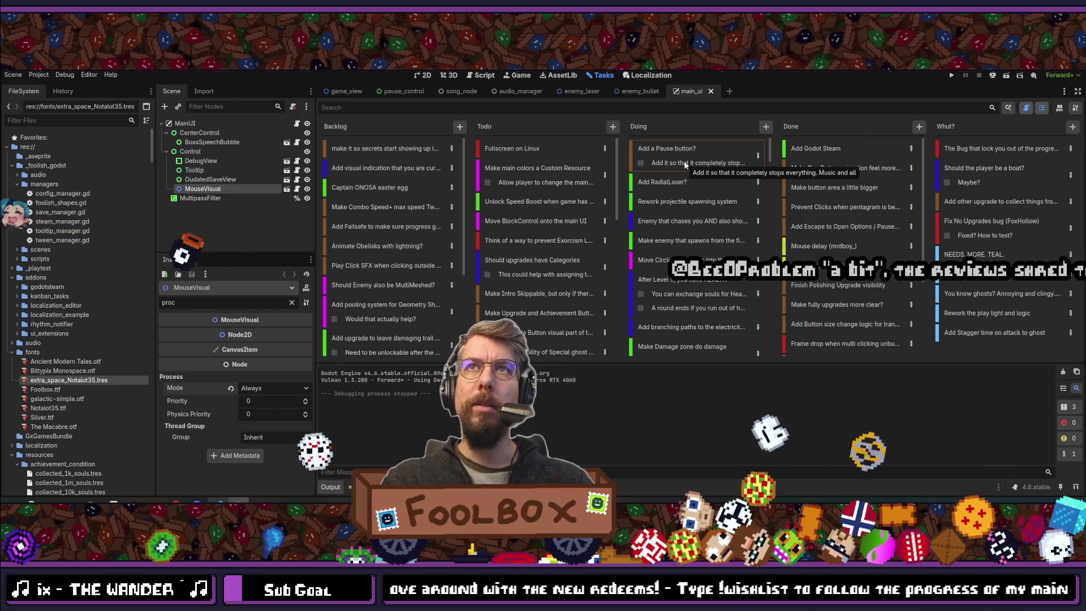
{"action": "left_click", "coordinate": [640, 162]}
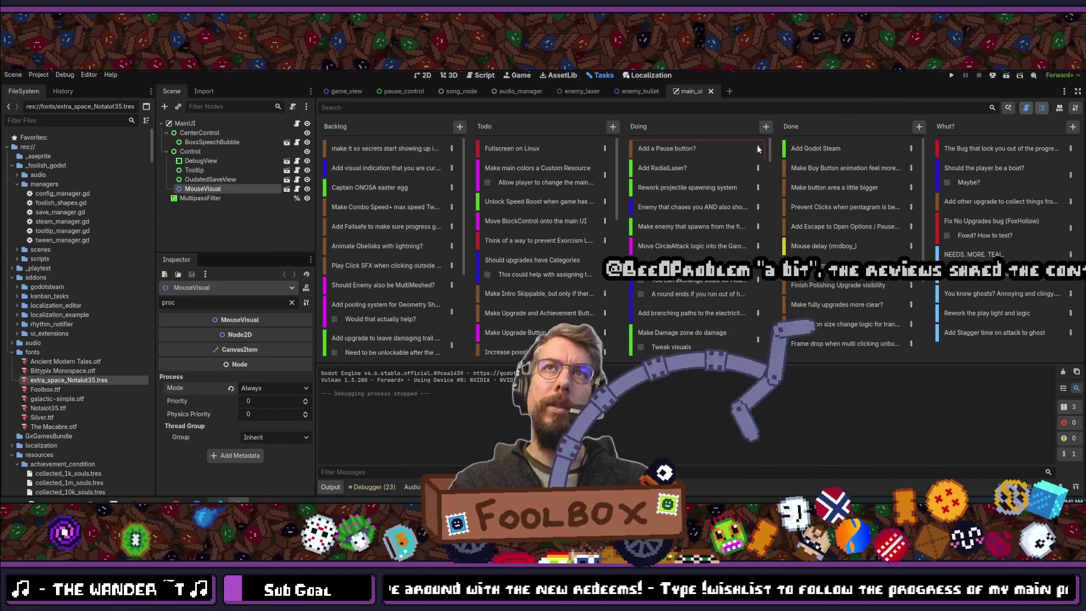
{"action": "left_click", "coordinate": [759, 150]}
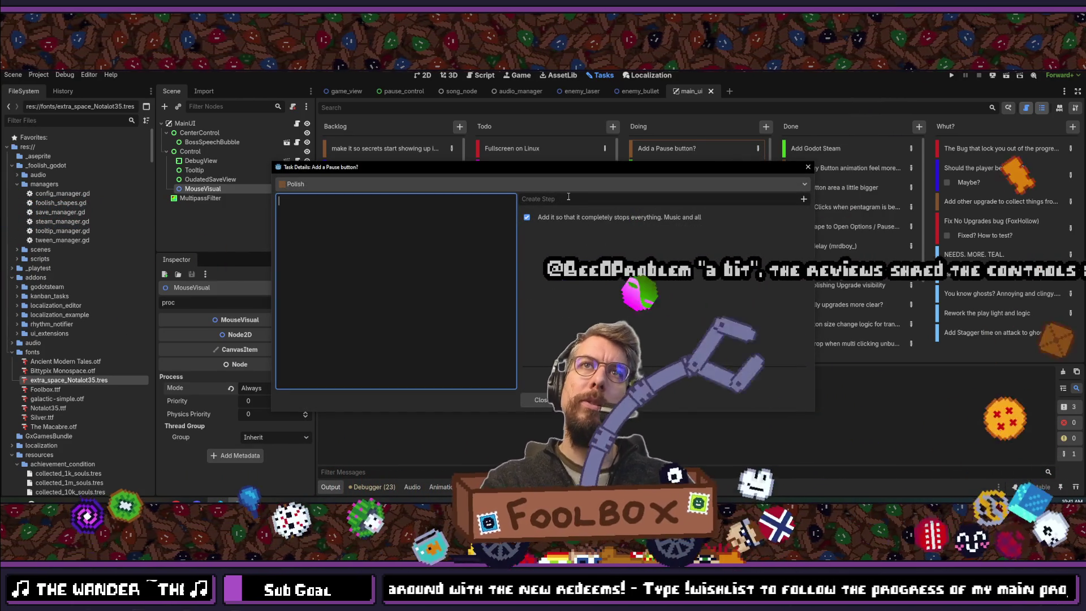
- Add the step 'Add Background noise when paused' to the task, then close Task Details
{"action": "type", "text": "Add "}
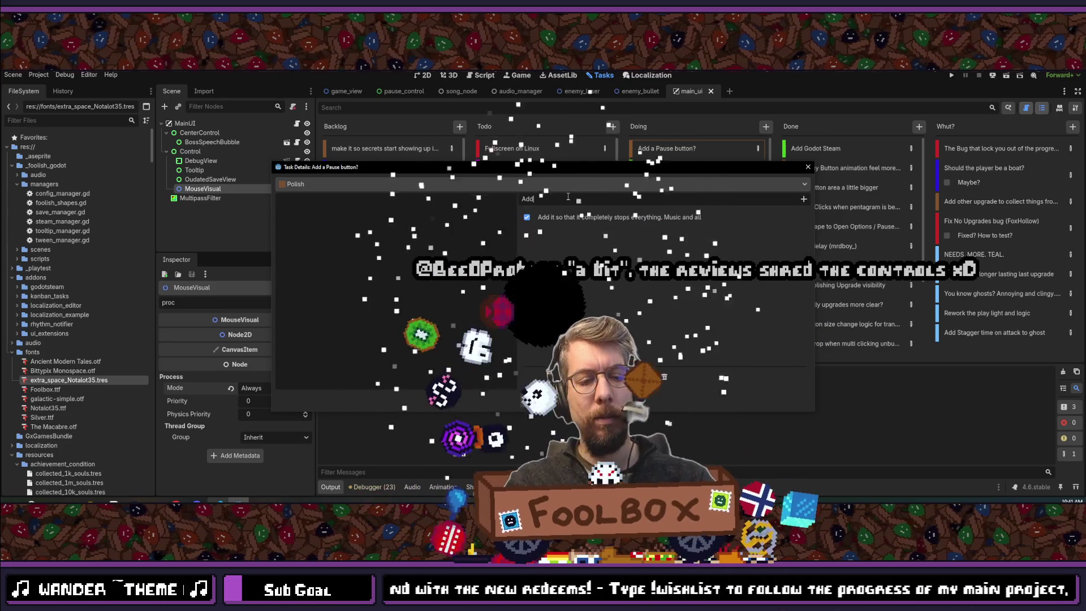
{"action": "type", "text": "Backgr"}
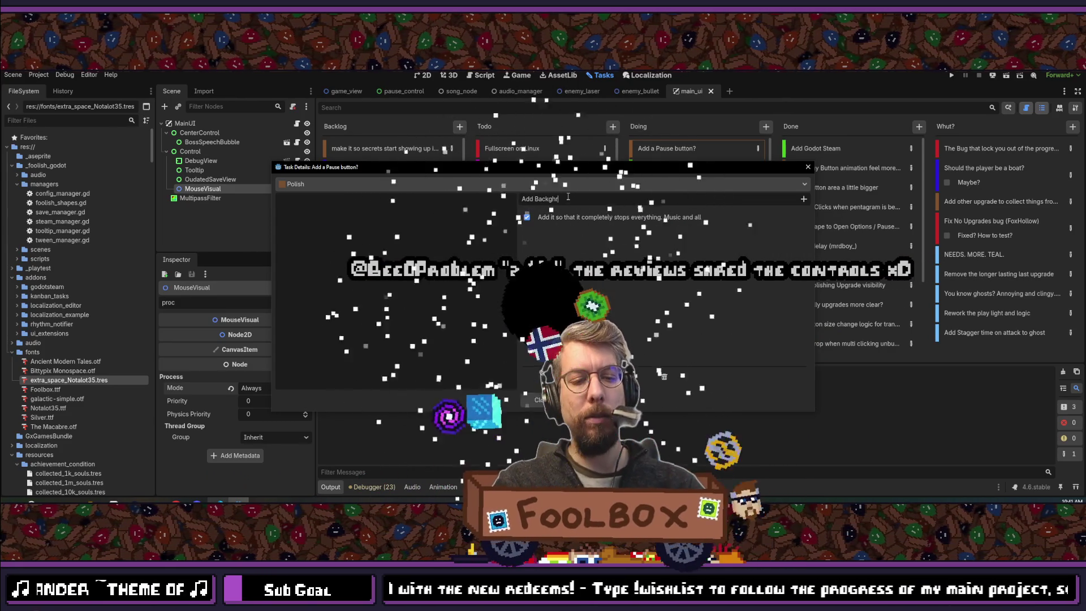
{"action": "type", "text": "ound noise"}
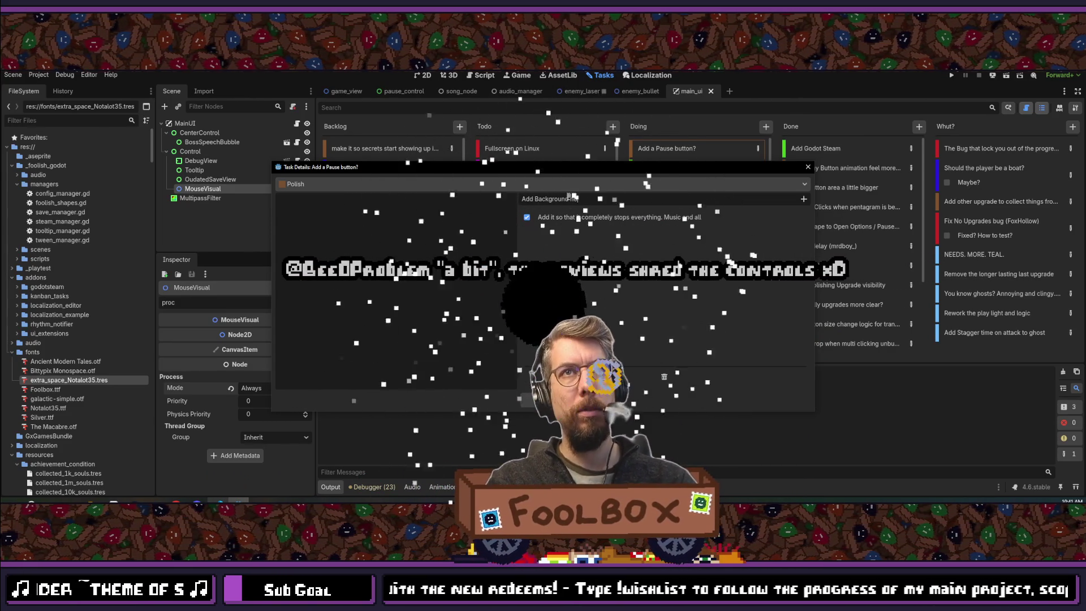
{"action": "type", "text": " when p"}
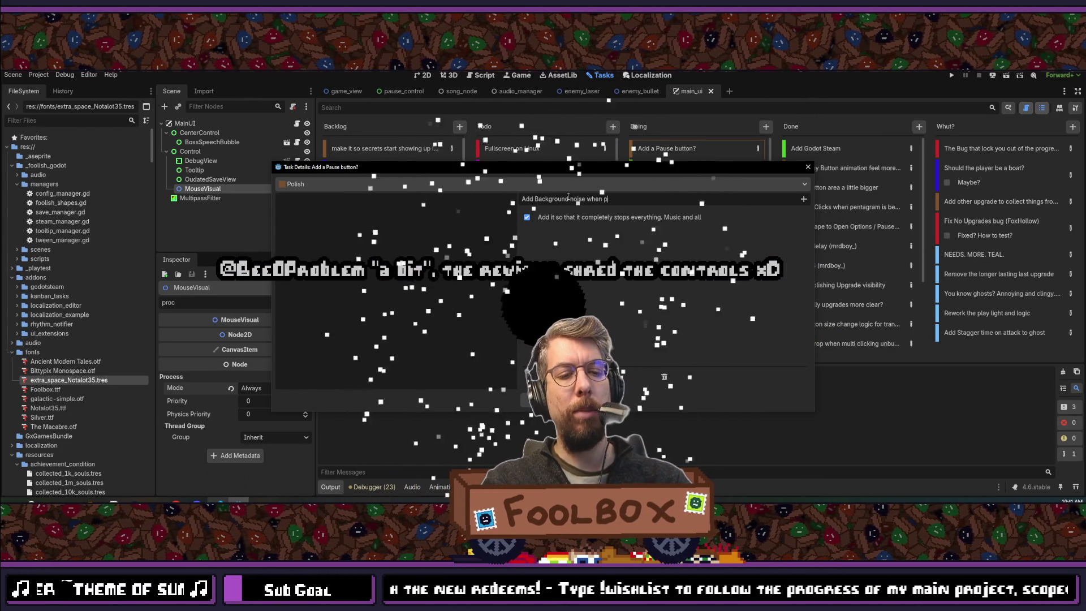
{"action": "type", "text": "aused"}
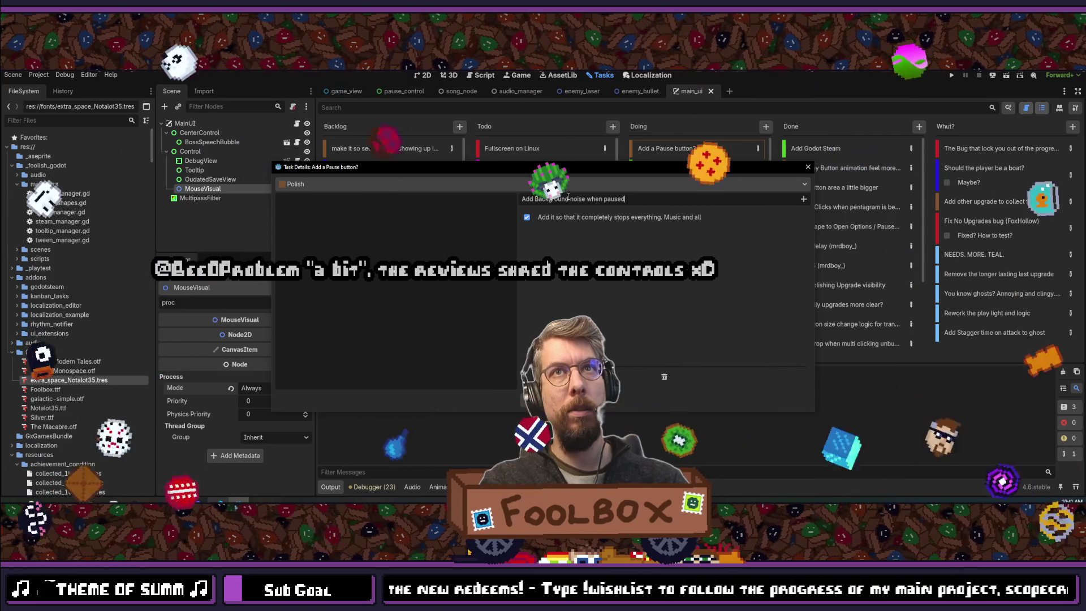
{"action": "key", "text": "Return"}
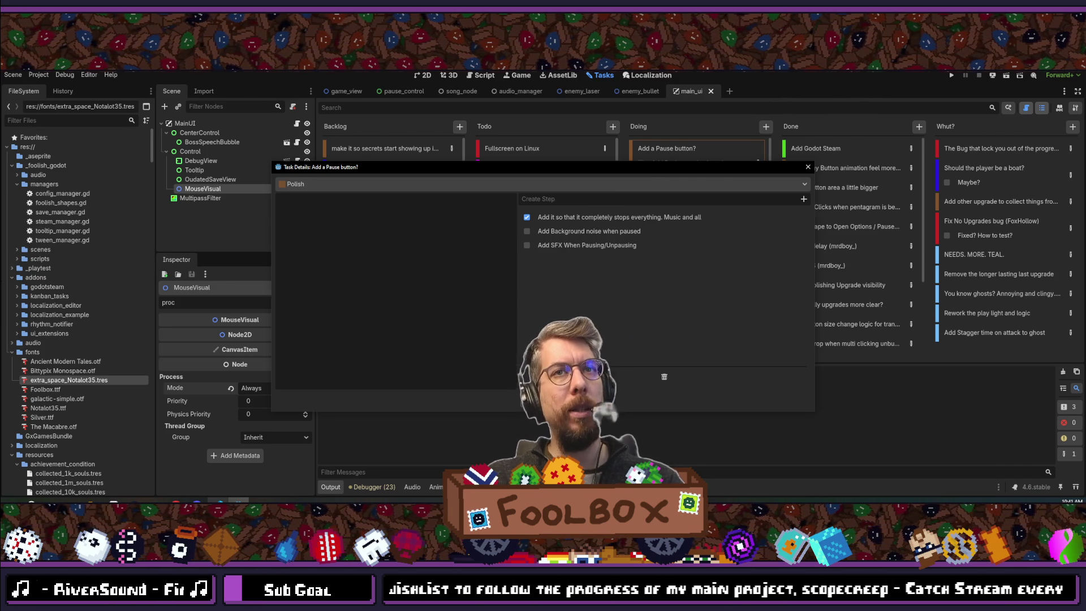
{"action": "key", "text": "Escape"}
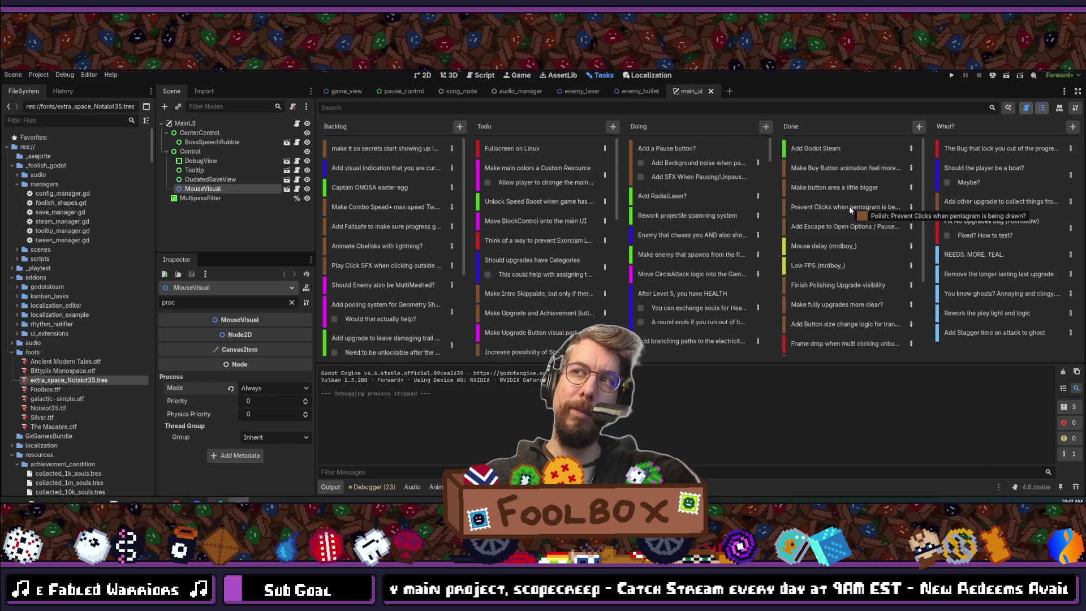
- Open the audio_manager scene and set AudioManager's Process Mode to Always
{"action": "key", "text": "alt+shift+o"}
{"action": "type", "text": "audio"}
{"action": "key", "text": "Return"}
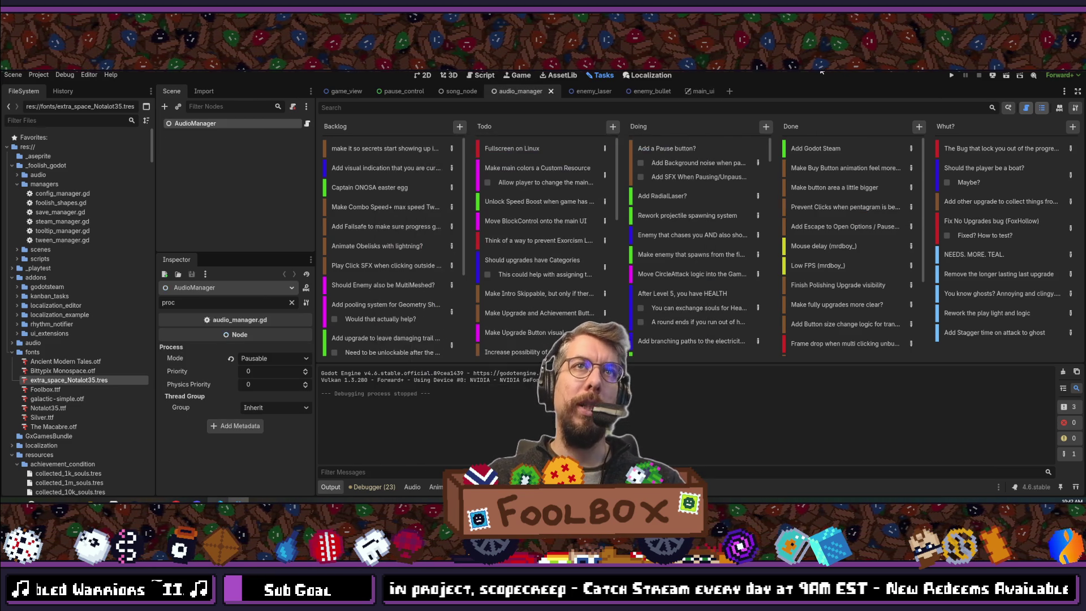
{"action": "left_click", "coordinate": [250, 359]}
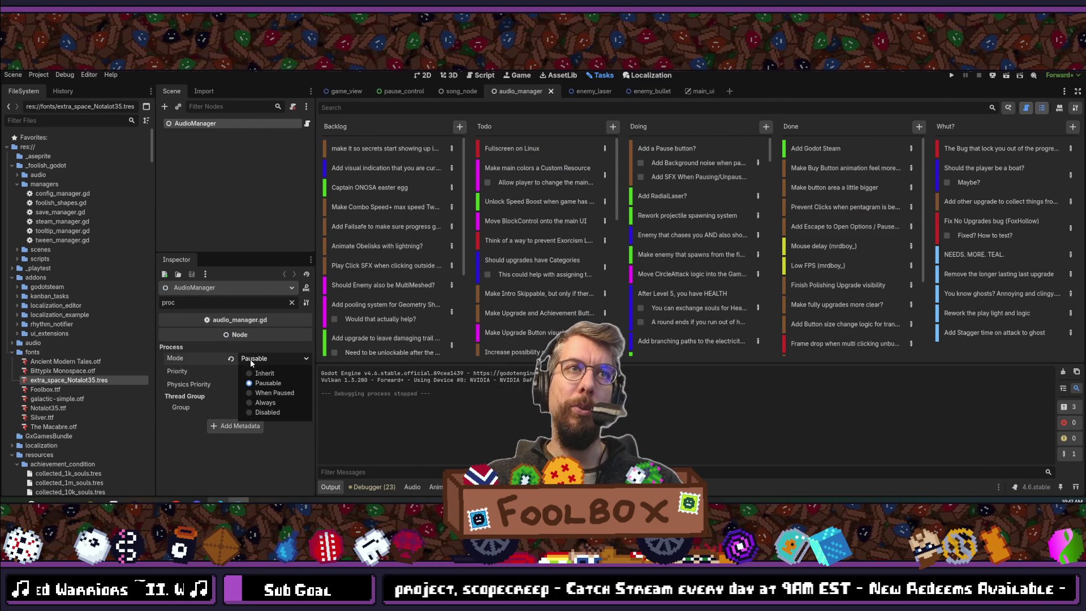
{"action": "left_click", "coordinate": [246, 399]}
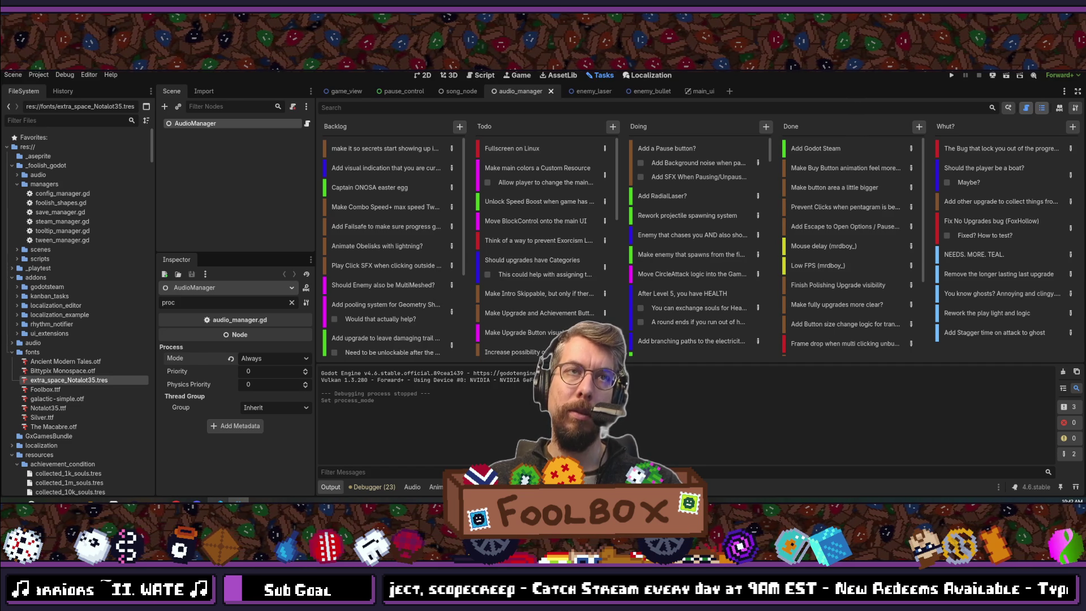
- Open song_node.tscn, set SongNode's Process Mode to Pausable, and open its script
{"action": "key", "text": "alt+shift+o"}
{"action": "type", "text": "song_"}
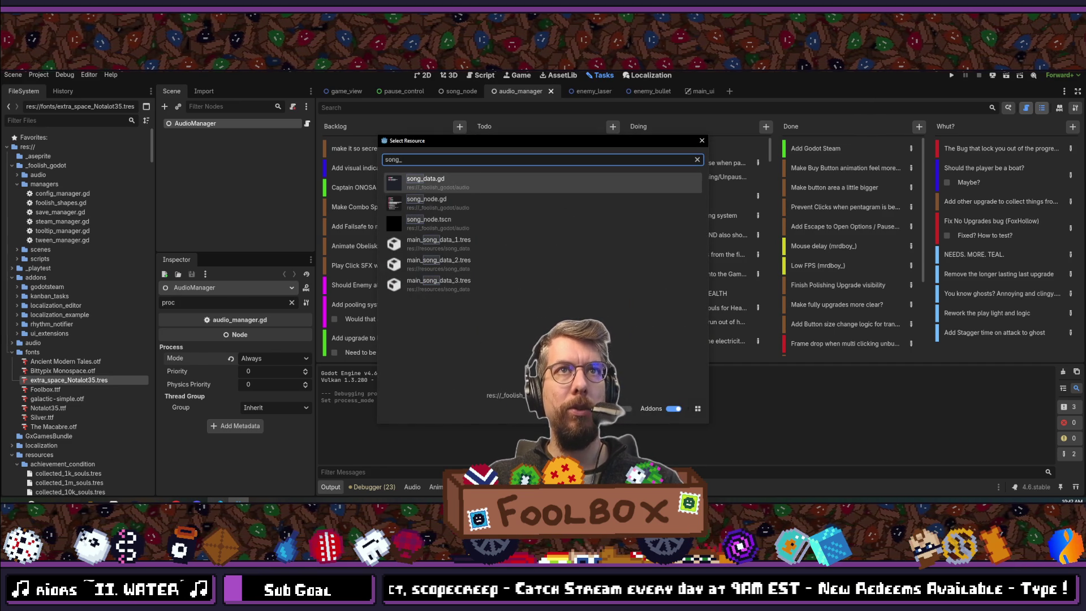
{"action": "key", "text": "Down"}
{"action": "key", "text": "Down"}
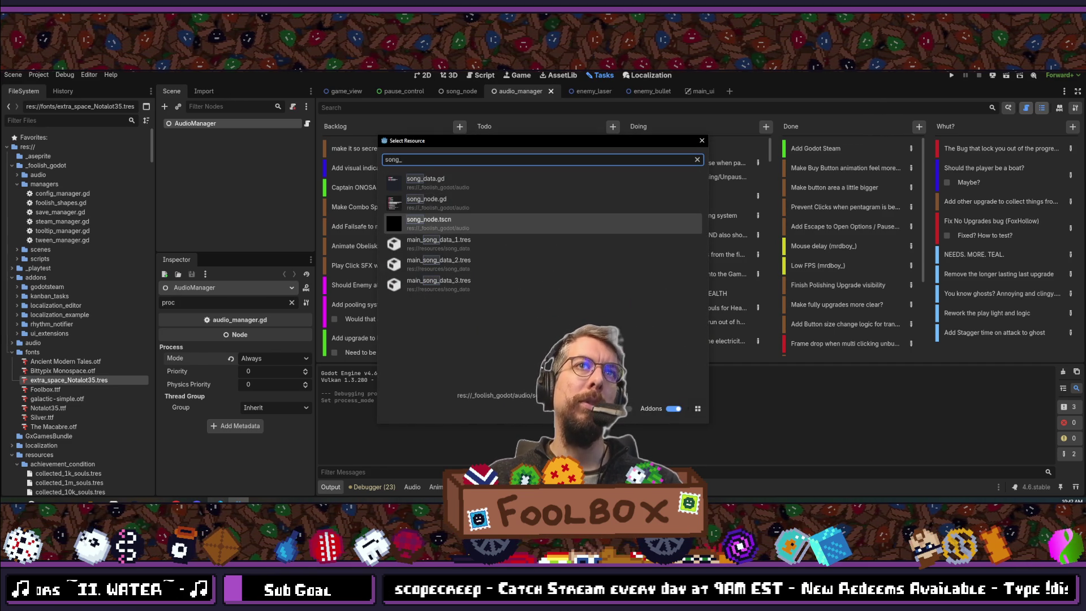
{"action": "key", "text": "Return"}
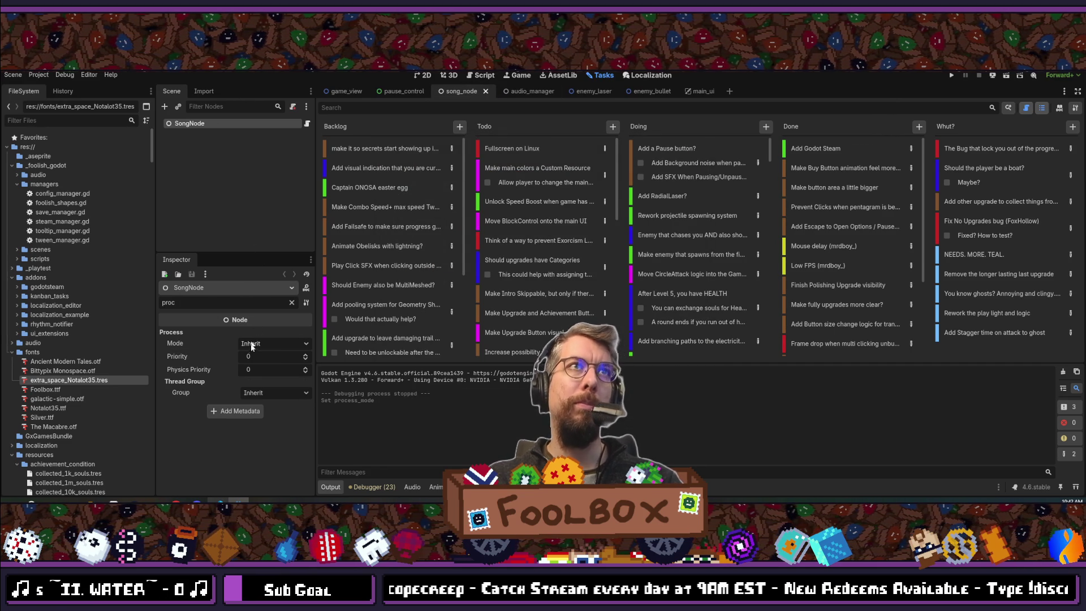
{"action": "left_click", "coordinate": [251, 345]}
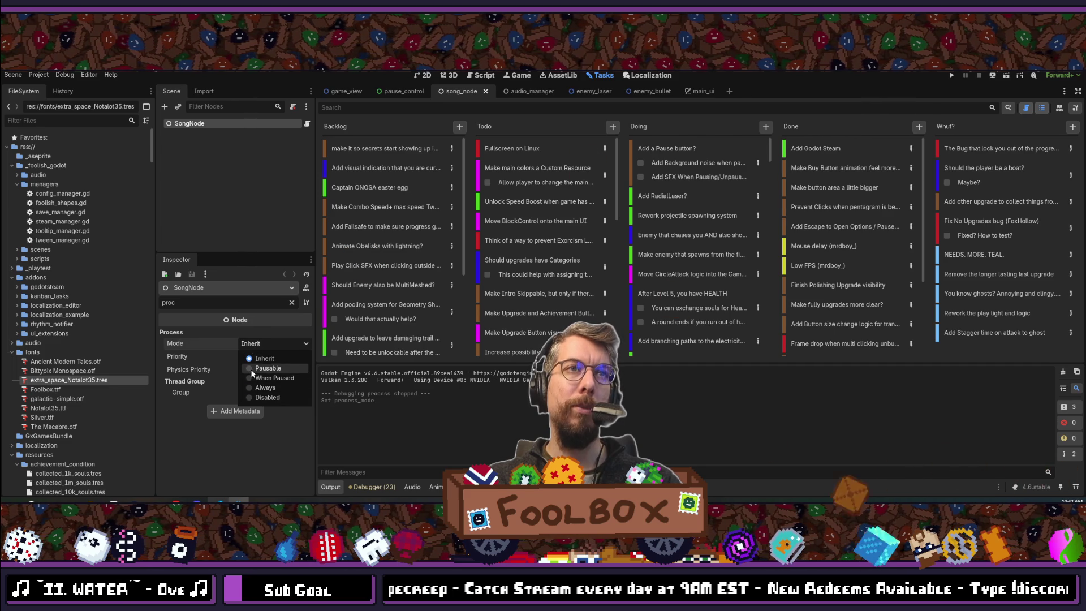
{"action": "left_click", "coordinate": [252, 370]}
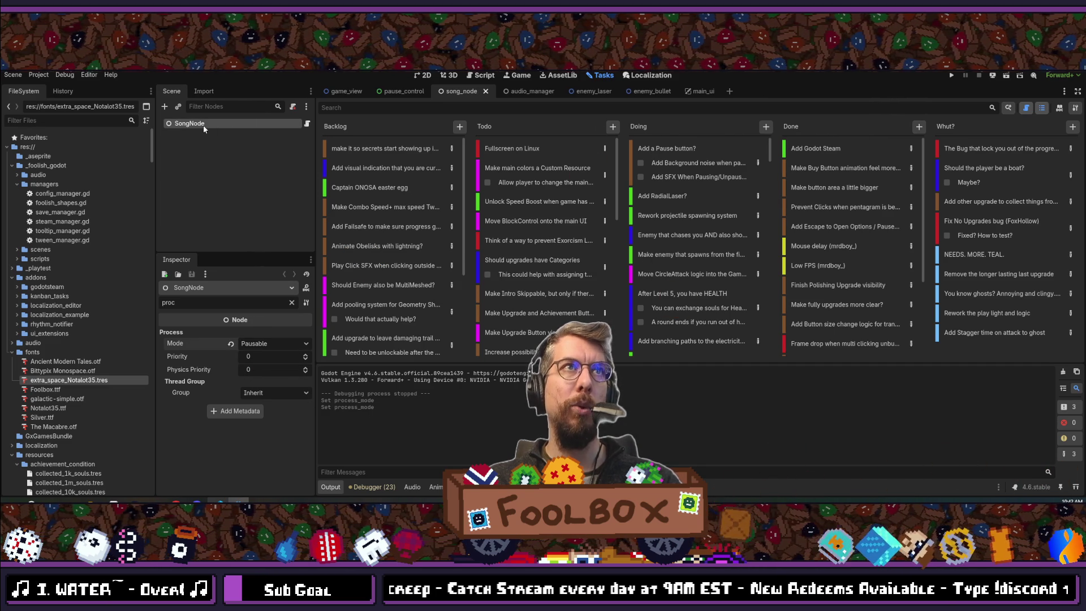
{"action": "left_click", "coordinate": [307, 124]}
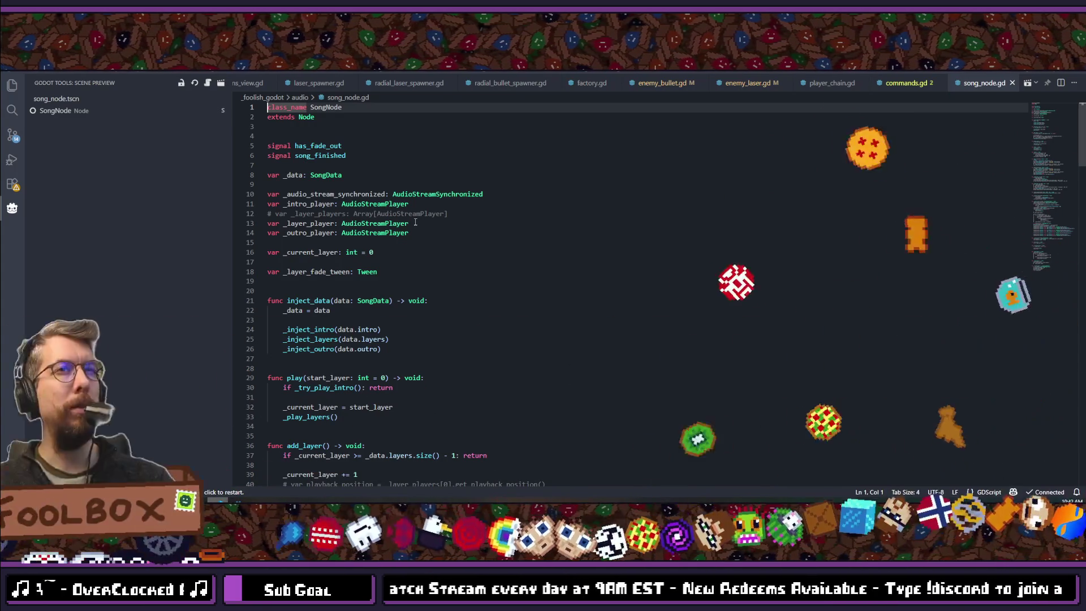
- Scroll down in song_node.gd in VS Code, then return to the Godot Tasks board
{"action": "scroll", "coordinate": [415, 222], "scroll_direction": "down", "scroll_amount": 2}
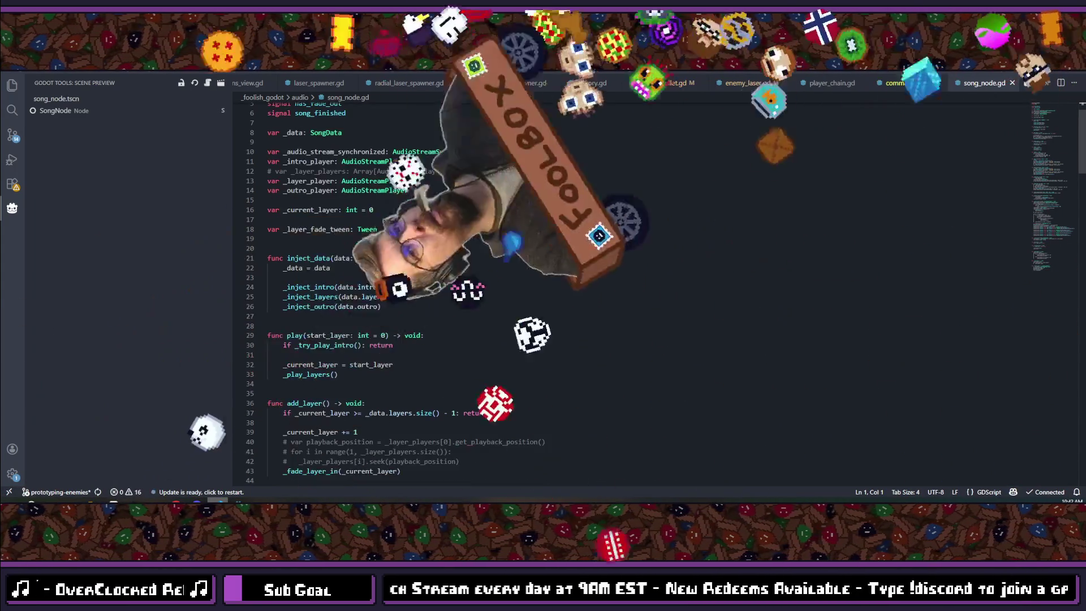
{"action": "key", "text": "alt+Tab"}
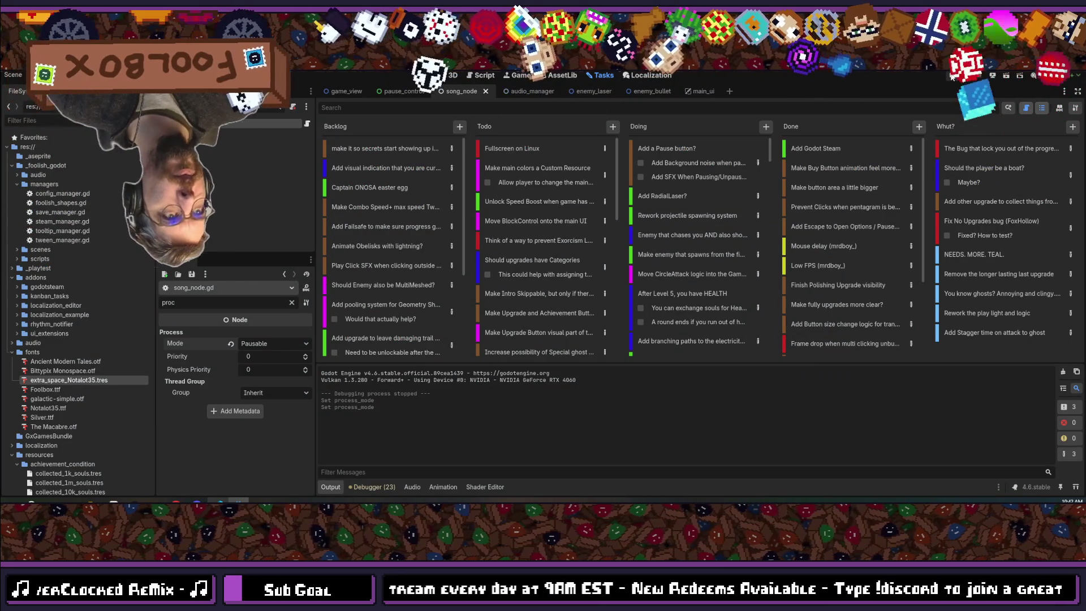
- Run the project, continue the saved run, start an exorcism, pause it to check the overlay, then stop
{"action": "left_click", "coordinate": [952, 76]}
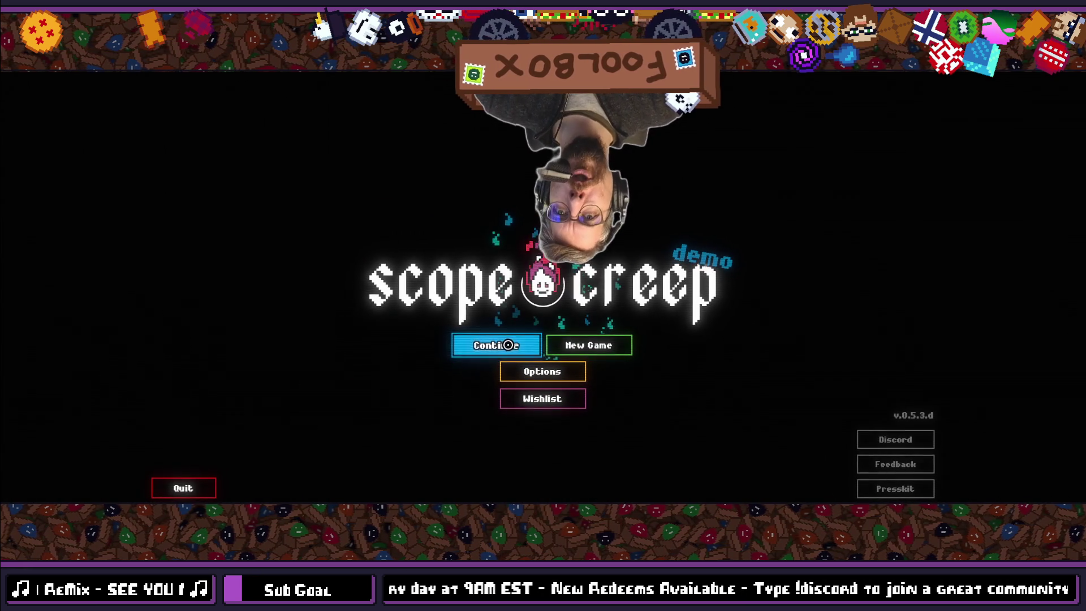
{"action": "left_click", "coordinate": [496, 344]}
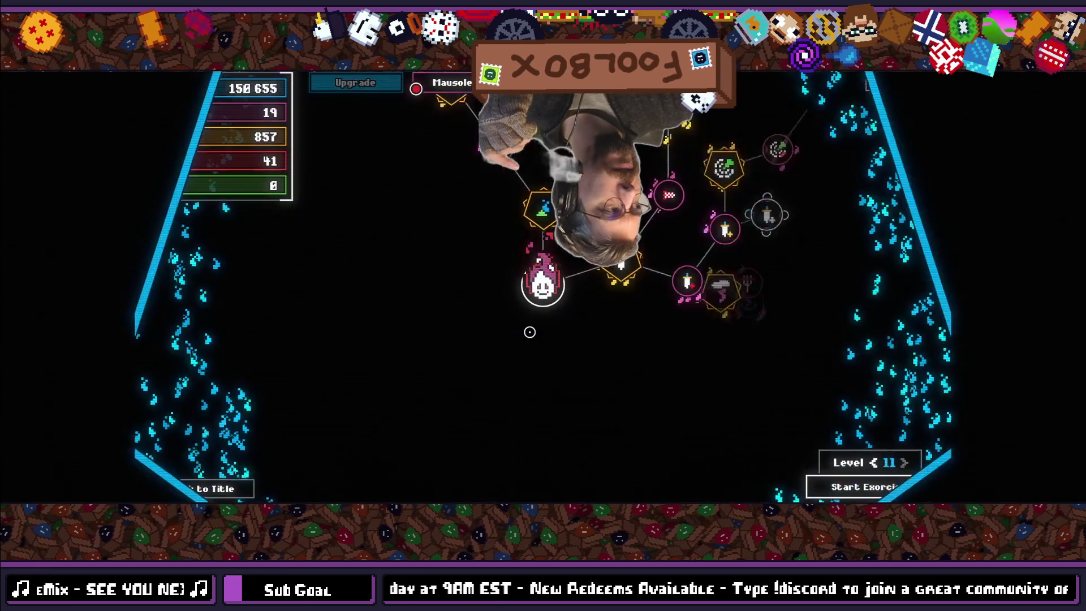
{"action": "left_click", "coordinate": [869, 486]}
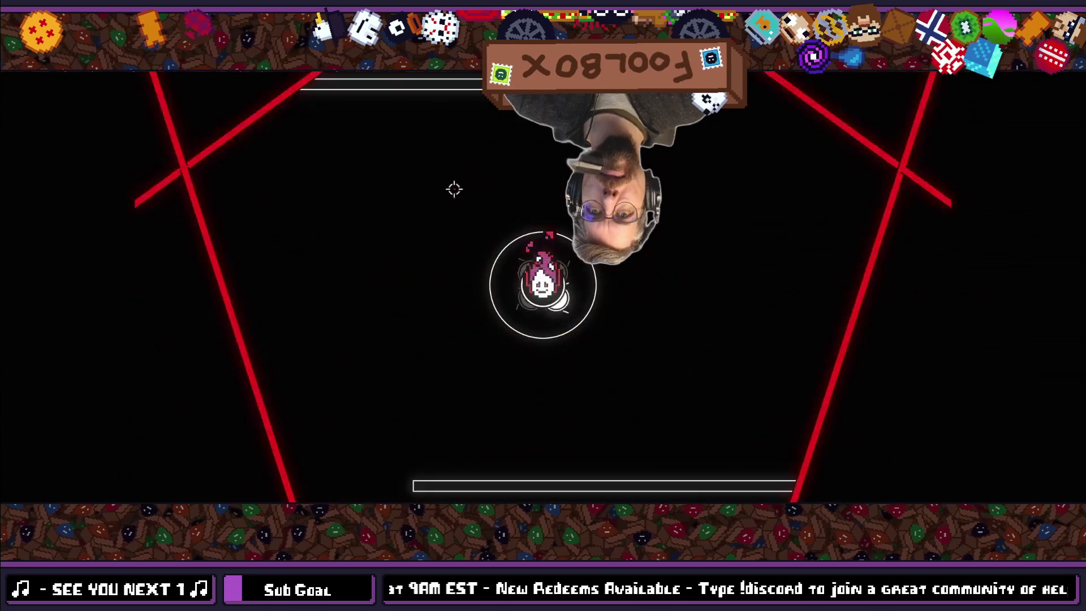
{"action": "key", "text": "Escape"}
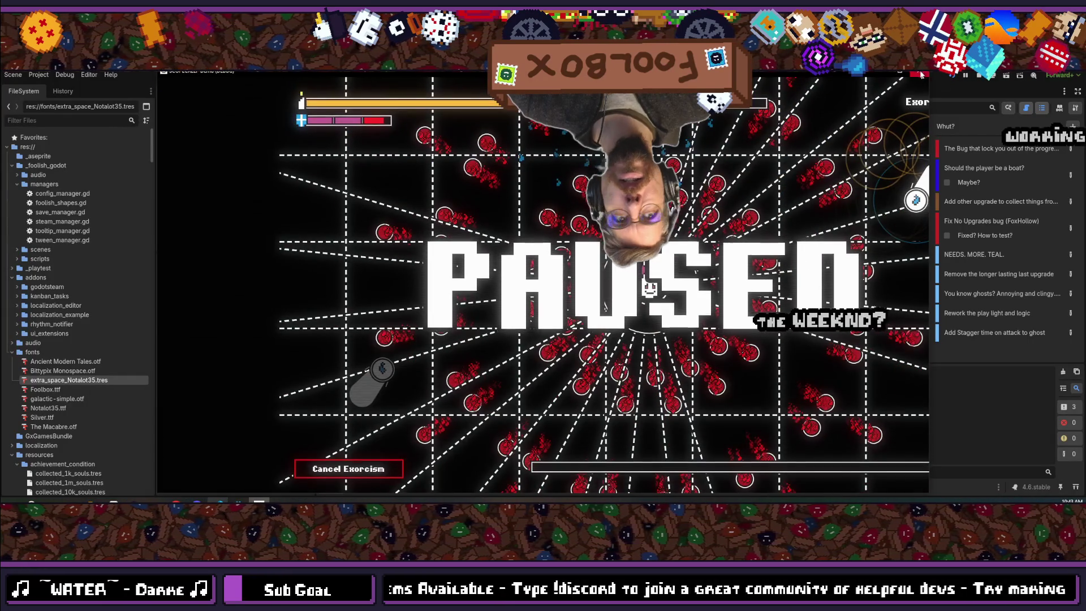
{"action": "key", "text": "F8"}
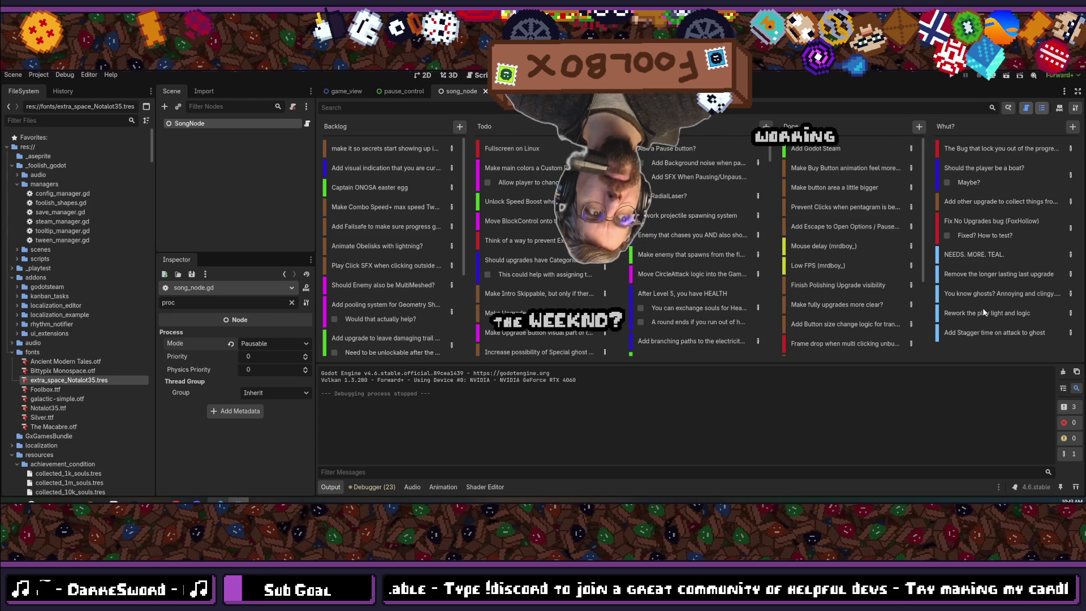
{"action": "left_click", "coordinate": [181, 139]}
{"action": "left_click", "coordinate": [191, 125]}
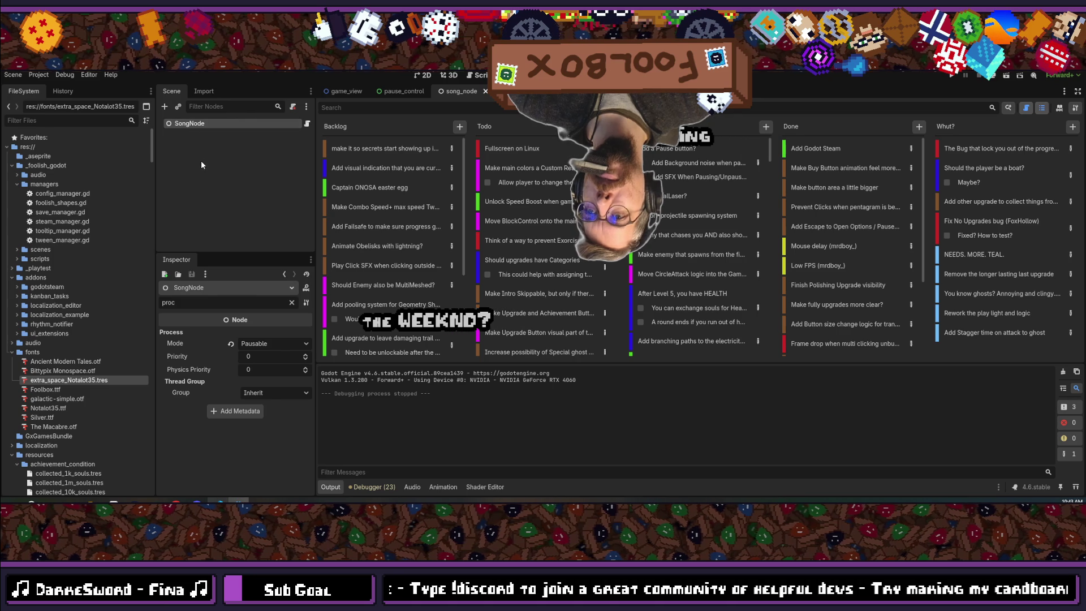
{"action": "left_click", "coordinate": [201, 161]}
{"action": "left_click", "coordinate": [184, 124]}
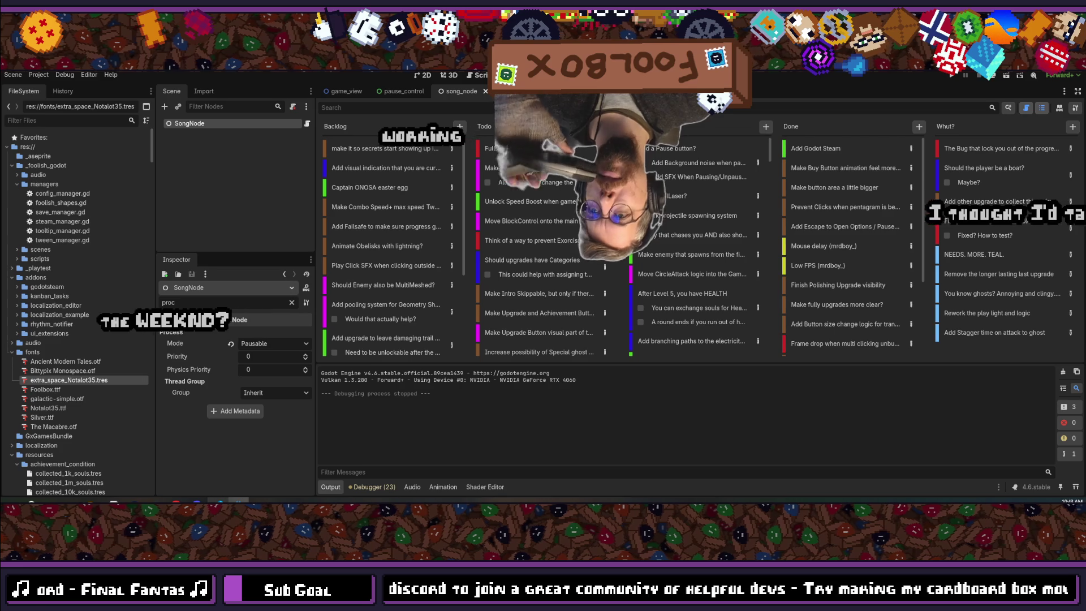
{"action": "key", "text": "alt+shift+o"}
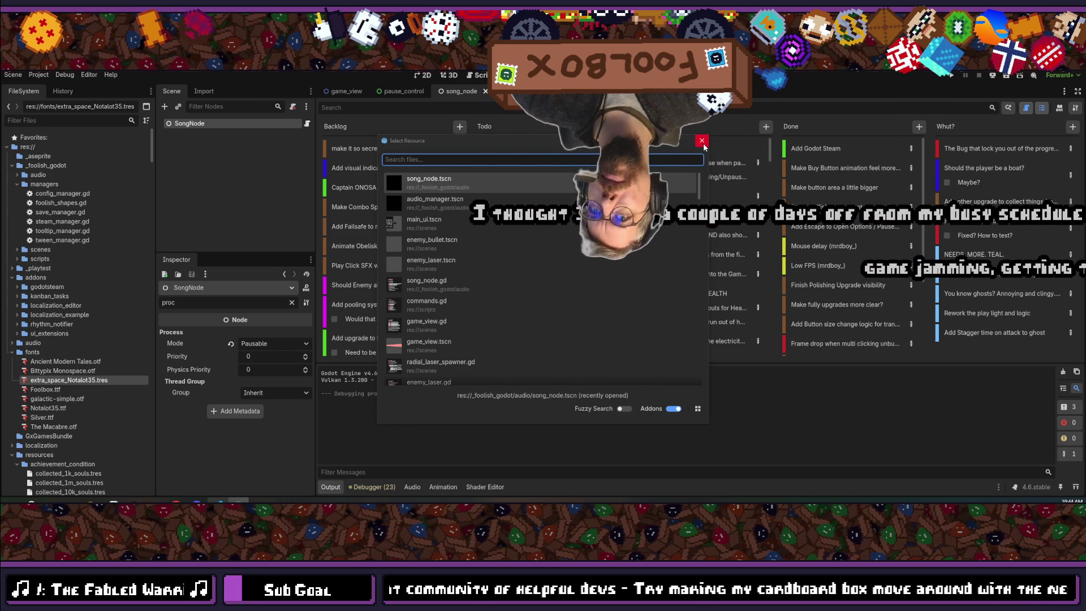
{"action": "key", "text": "Escape"}
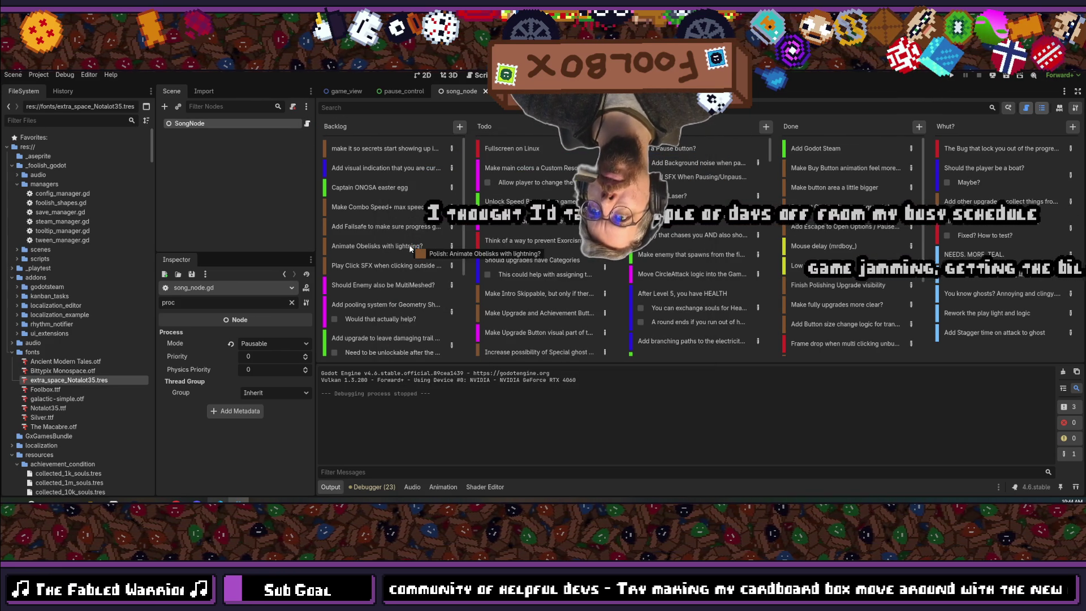
- Bring up song_node.gd in VS Code, search it for 'process', then clear the search
{"action": "key", "text": "alt+Tab"}
{"action": "key", "text": "ctrl+f"}
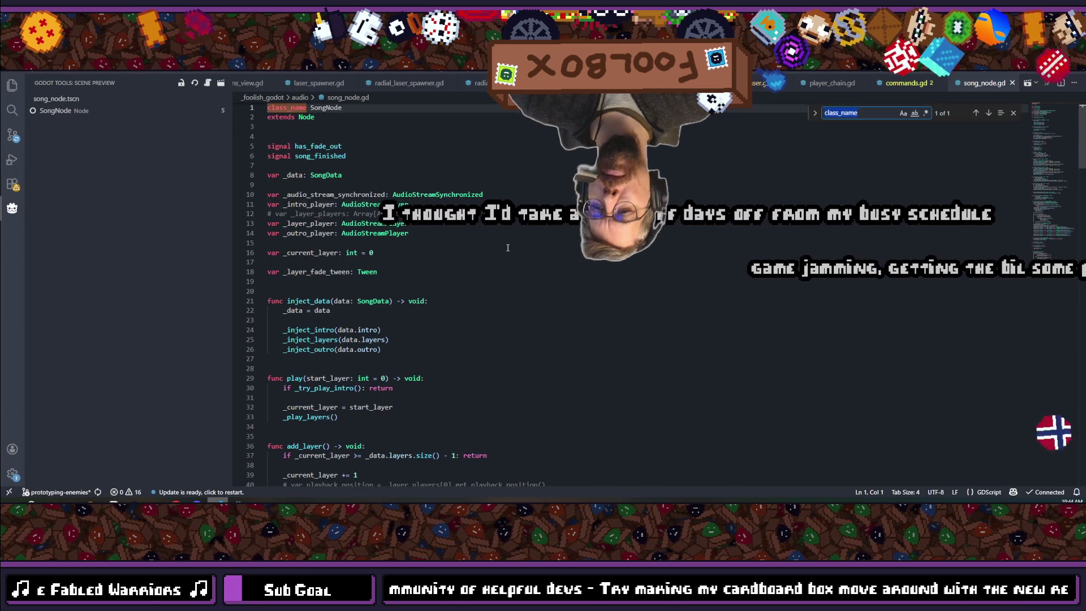
{"action": "type", "text": "process"}
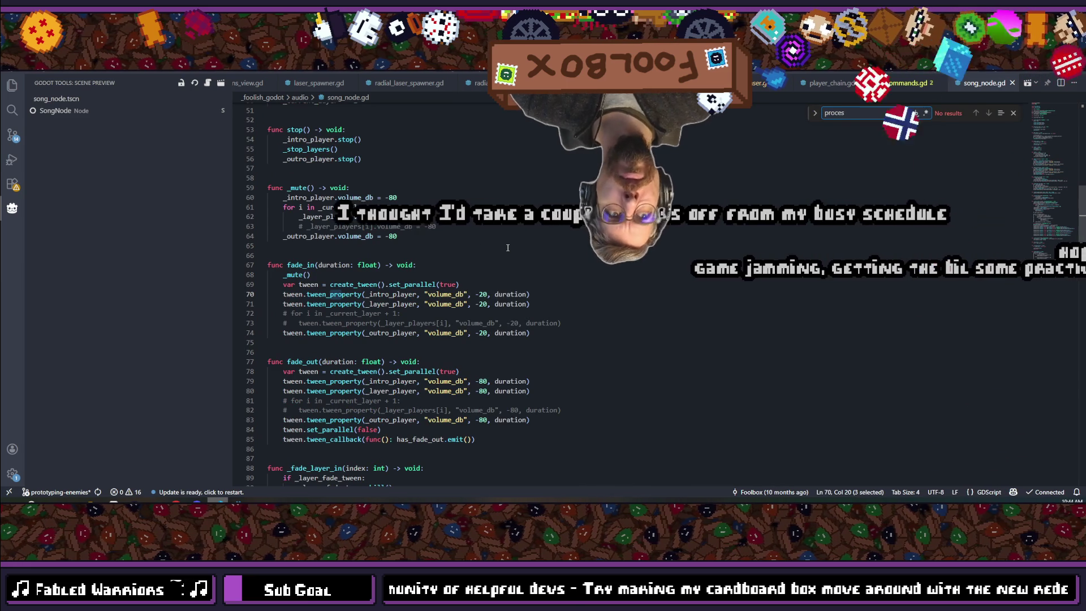
{"action": "key", "text": "BackSpace"}
{"action": "key", "text": "BackSpace"}
{"action": "key", "text": "BackSpace"}
- Scroll through the whole script and back up, placing the caret on _intro_player
{"action": "scroll", "coordinate": [508, 248], "scroll_direction": "down", "scroll_amount": 5}
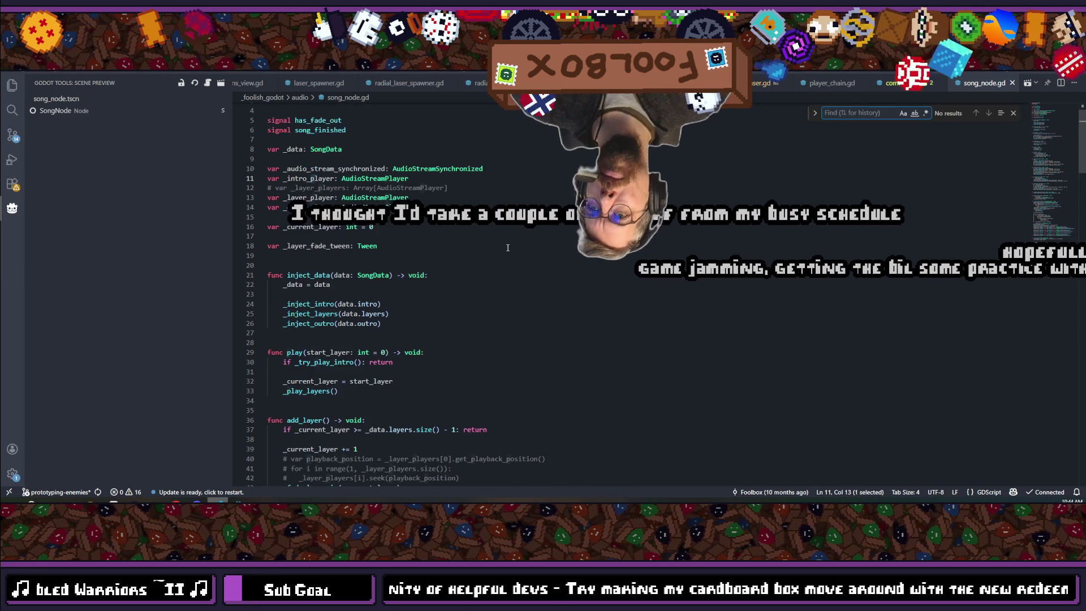
{"action": "scroll", "coordinate": [508, 248], "scroll_direction": "down", "scroll_amount": 7}
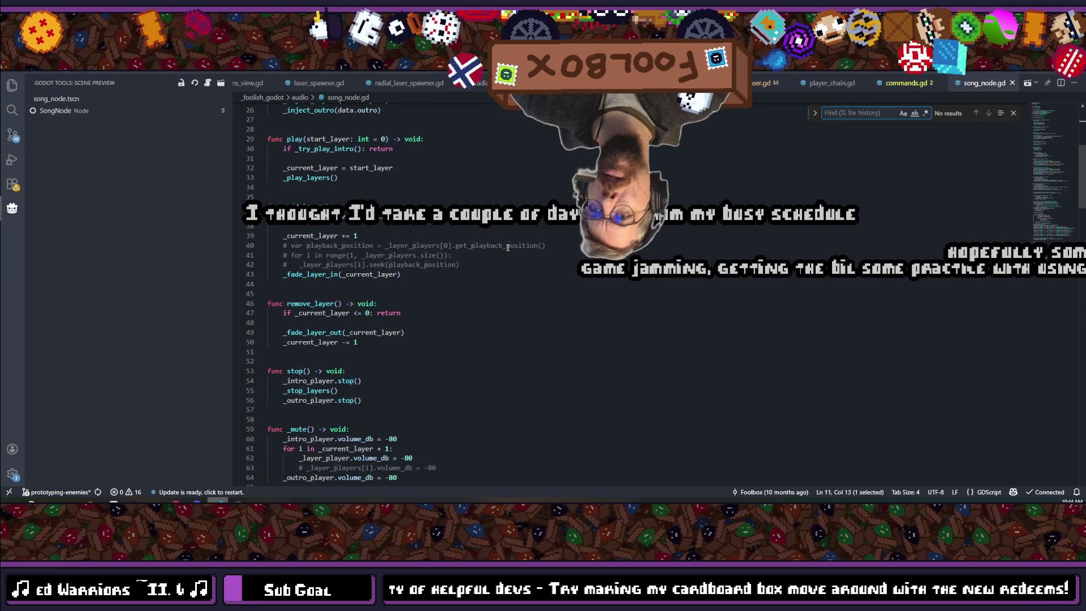
{"action": "scroll", "coordinate": [507, 248], "scroll_direction": "down", "scroll_amount": 8}
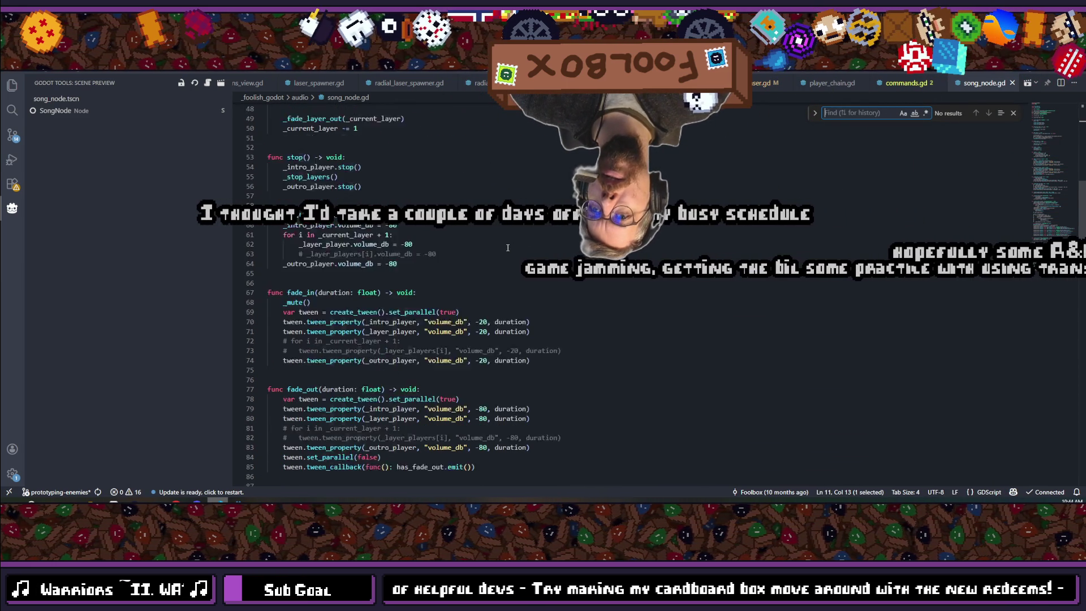
{"action": "scroll", "coordinate": [507, 248], "scroll_direction": "down", "scroll_amount": 11}
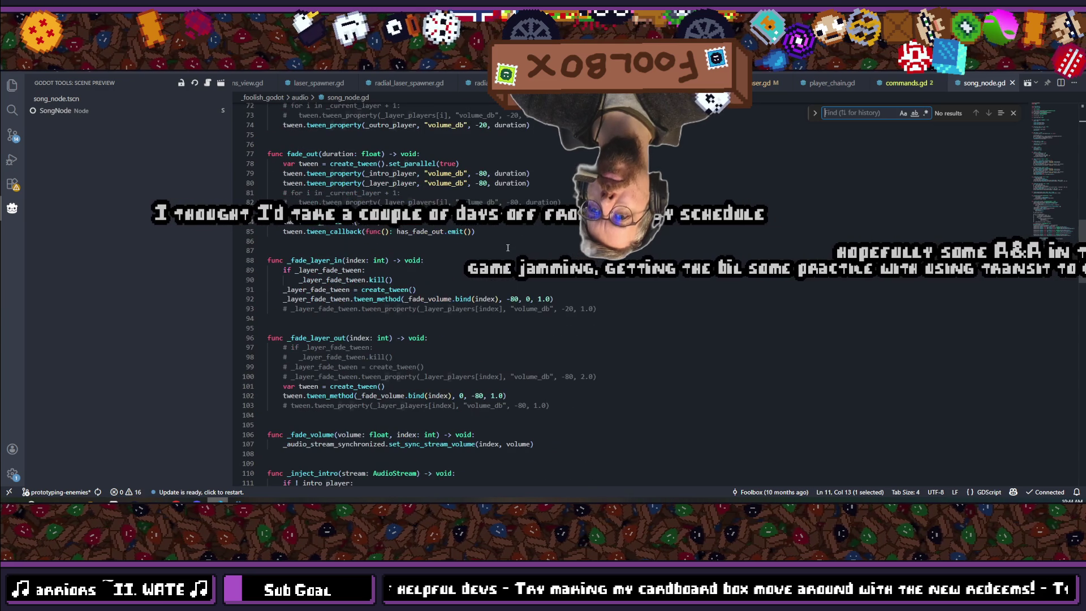
{"action": "scroll", "coordinate": [508, 248], "scroll_direction": "down", "scroll_amount": 10}
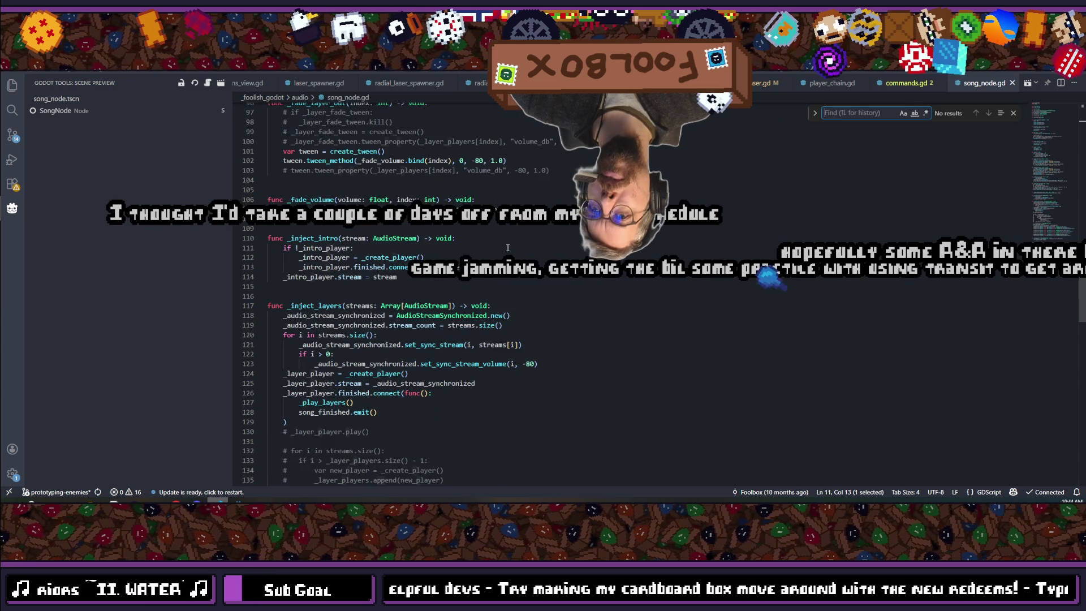
{"action": "scroll", "coordinate": [508, 248], "scroll_direction": "down", "scroll_amount": 8}
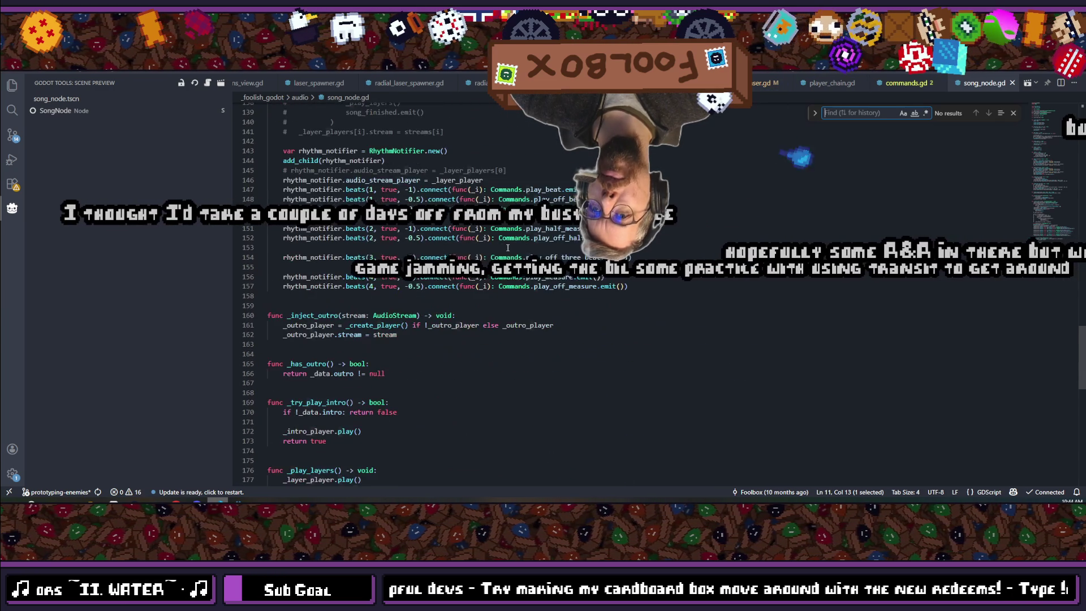
{"action": "scroll", "coordinate": [508, 248], "scroll_direction": "down", "scroll_amount": 5}
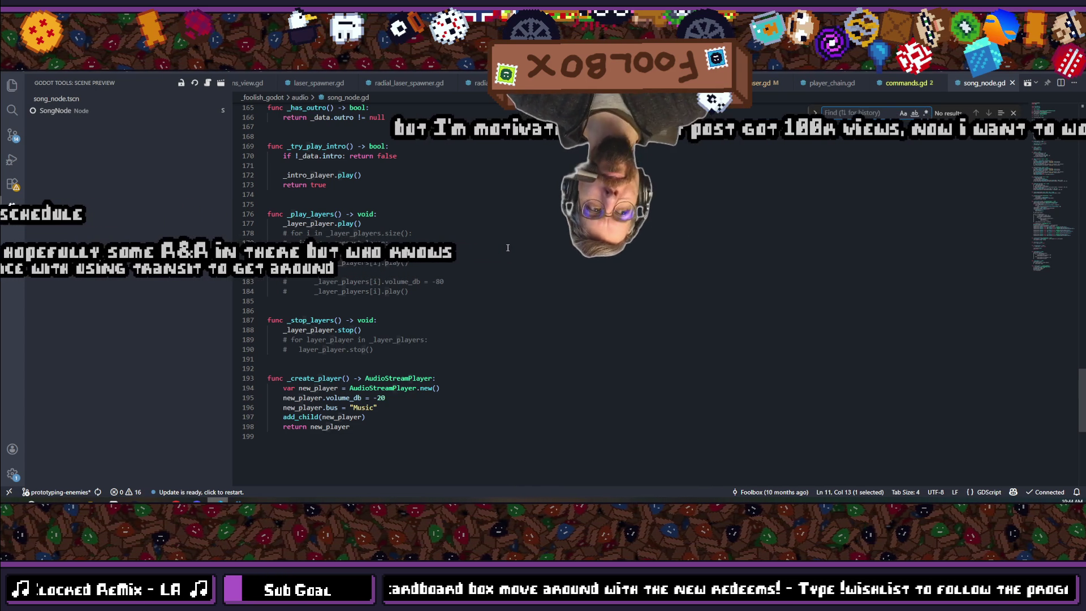
{"action": "scroll", "coordinate": [537, 318], "scroll_direction": "up", "scroll_amount": 4}
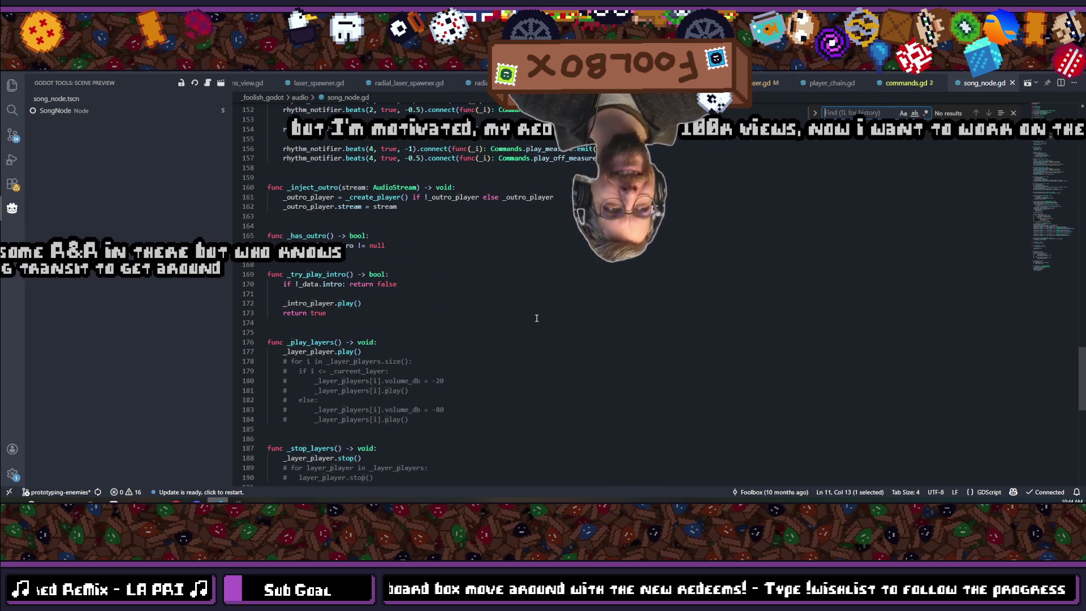
{"action": "scroll", "coordinate": [536, 318], "scroll_direction": "up", "scroll_amount": 9}
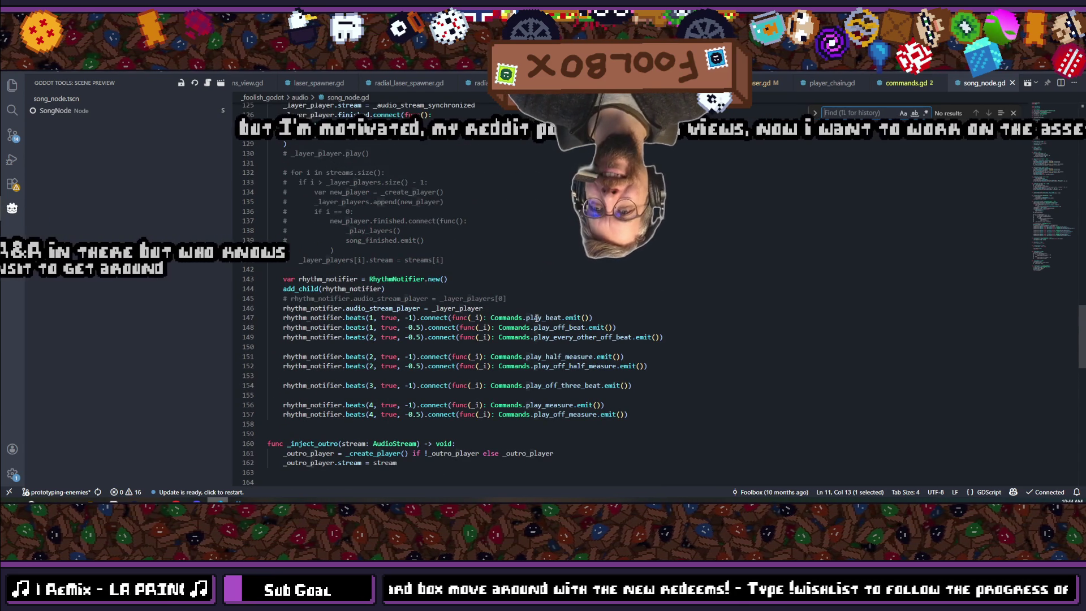
{"action": "scroll", "coordinate": [537, 318], "scroll_direction": "up", "scroll_amount": 4}
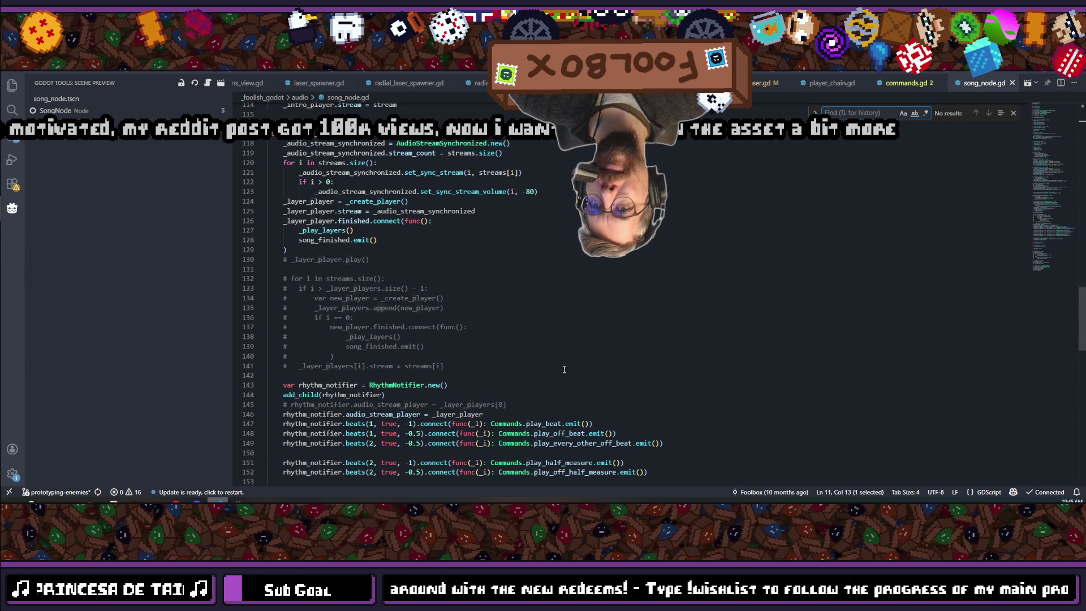
{"action": "scroll", "coordinate": [564, 369], "scroll_direction": "up", "scroll_amount": 3}
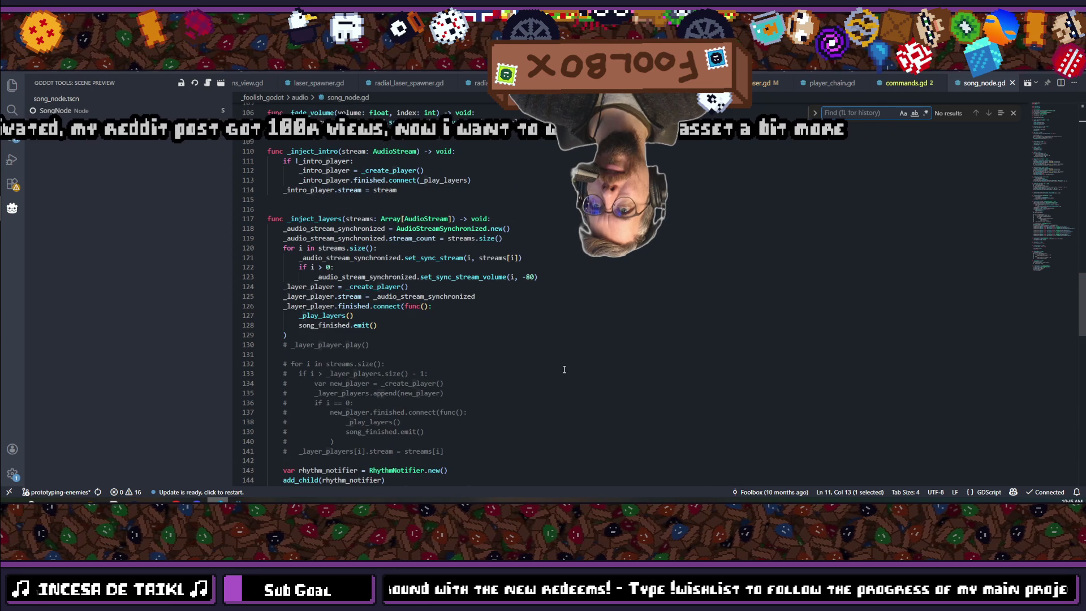
{"action": "scroll", "coordinate": [564, 369], "scroll_direction": "up", "scroll_amount": 5}
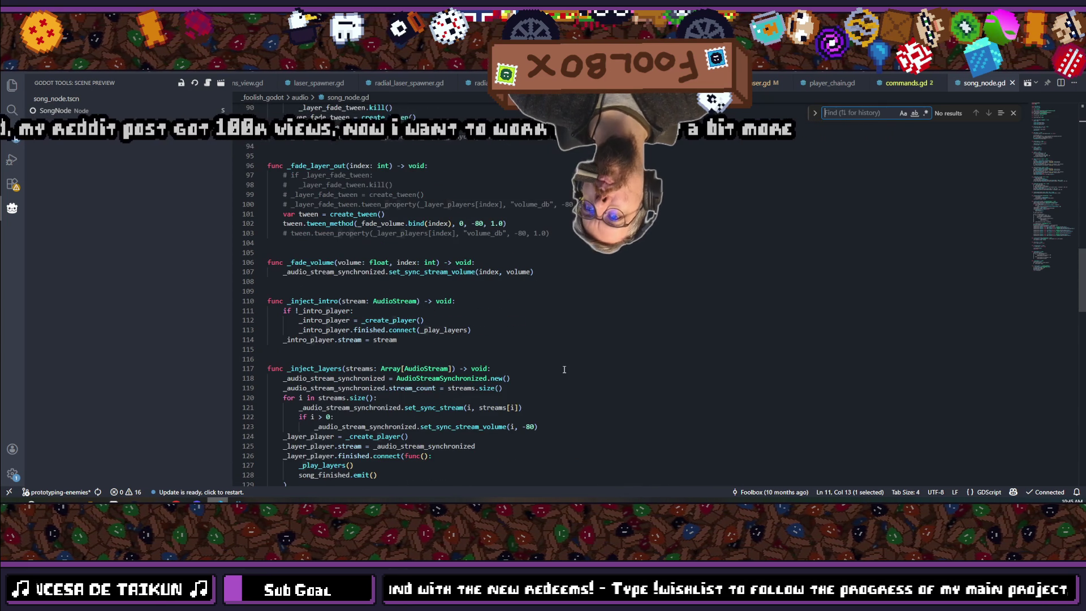
{"action": "scroll", "coordinate": [564, 370], "scroll_direction": "up", "scroll_amount": 15}
{"action": "scroll", "coordinate": [564, 369], "scroll_direction": "up", "scroll_amount": 13}
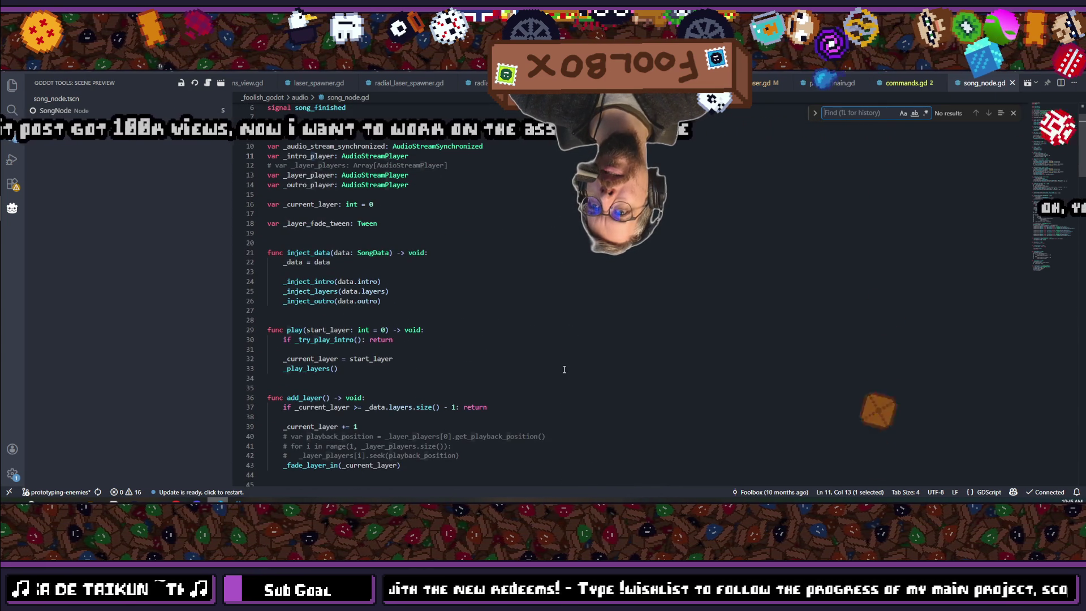
{"action": "scroll", "coordinate": [564, 369], "scroll_direction": "up", "scroll_amount": 3}
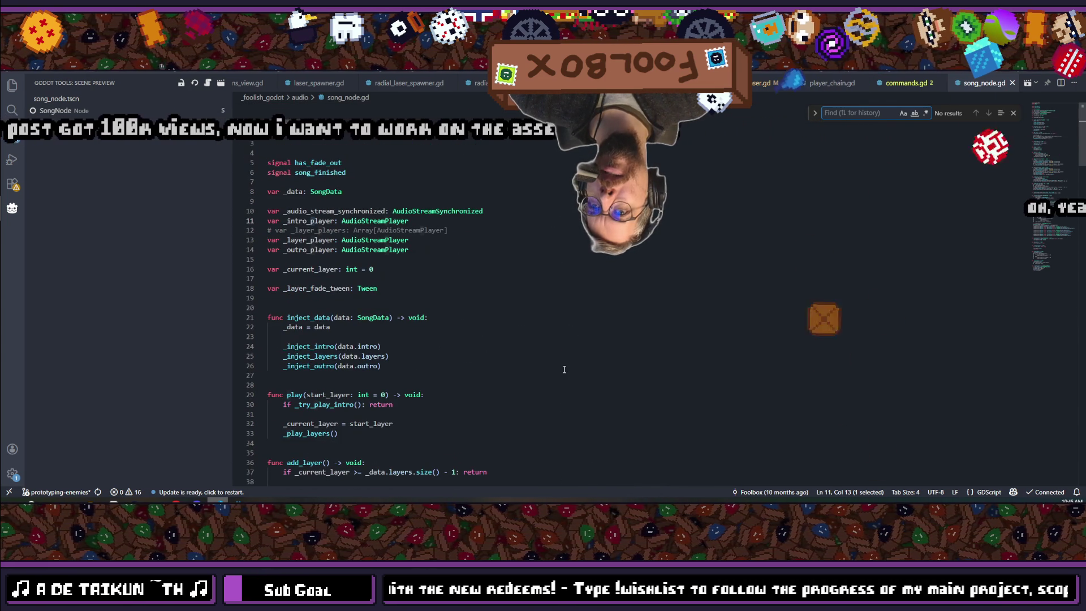
{"action": "left_click", "coordinate": [310, 222]}
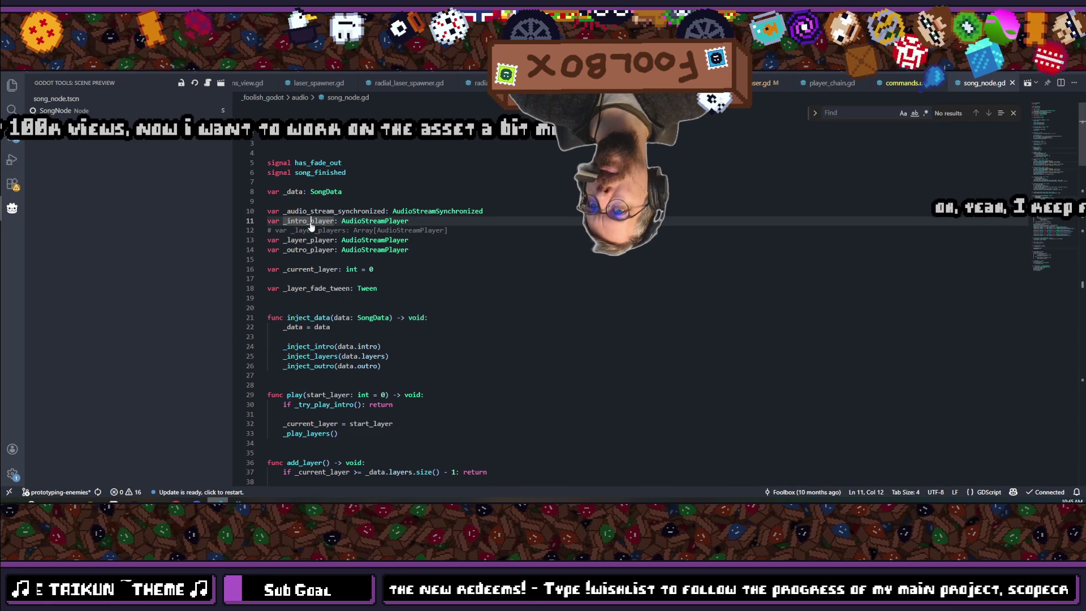
- Follow _intro_player's references to the _create_player function, after the player constructor line
{"action": "key", "text": "shift+F12"}
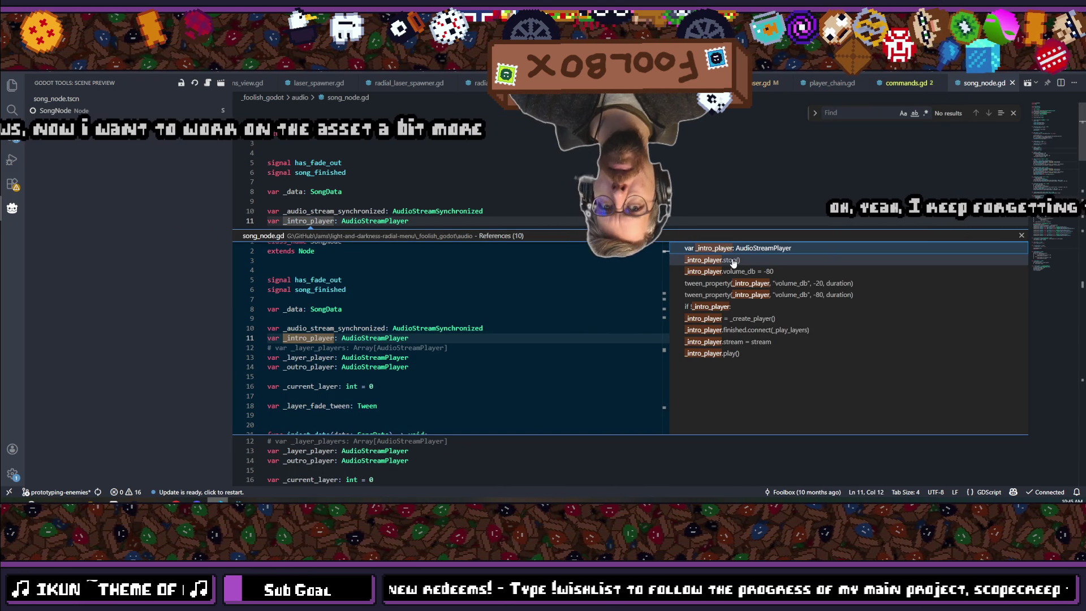
{"action": "left_click", "coordinate": [733, 320]}
{"action": "double_click", "coordinate": [733, 320]}
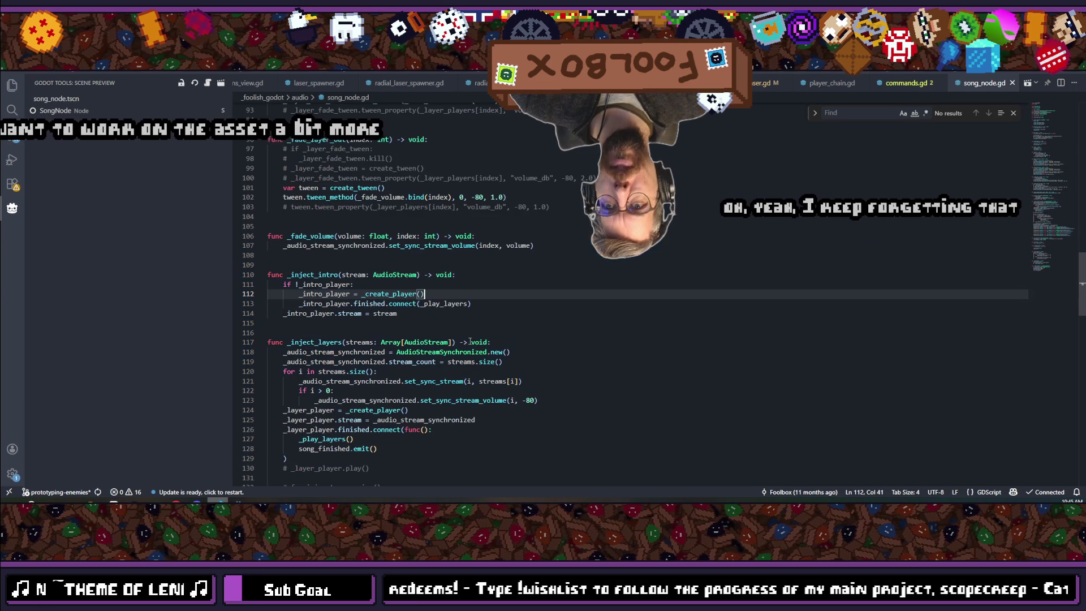
{"action": "left_click", "coordinate": [361, 294], "text": "ctrl"}
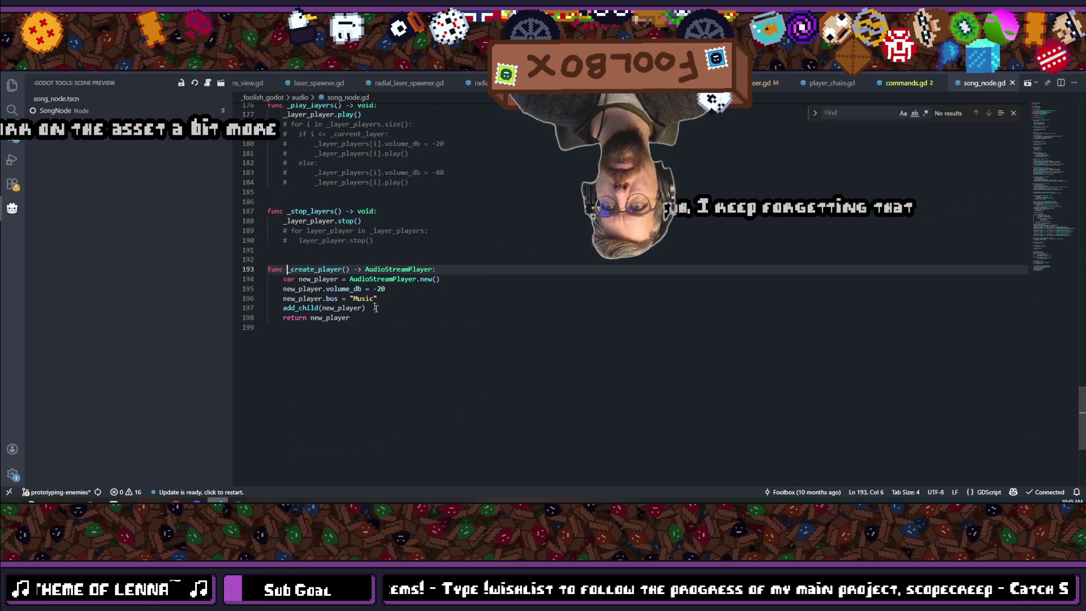
{"action": "left_click", "coordinate": [478, 280]}
- Add new_player.process_mode = Node.PROCESS_MODE_PAUSABLE, save song_node.gd, and return to Godot
{"action": "key", "text": "Return"}
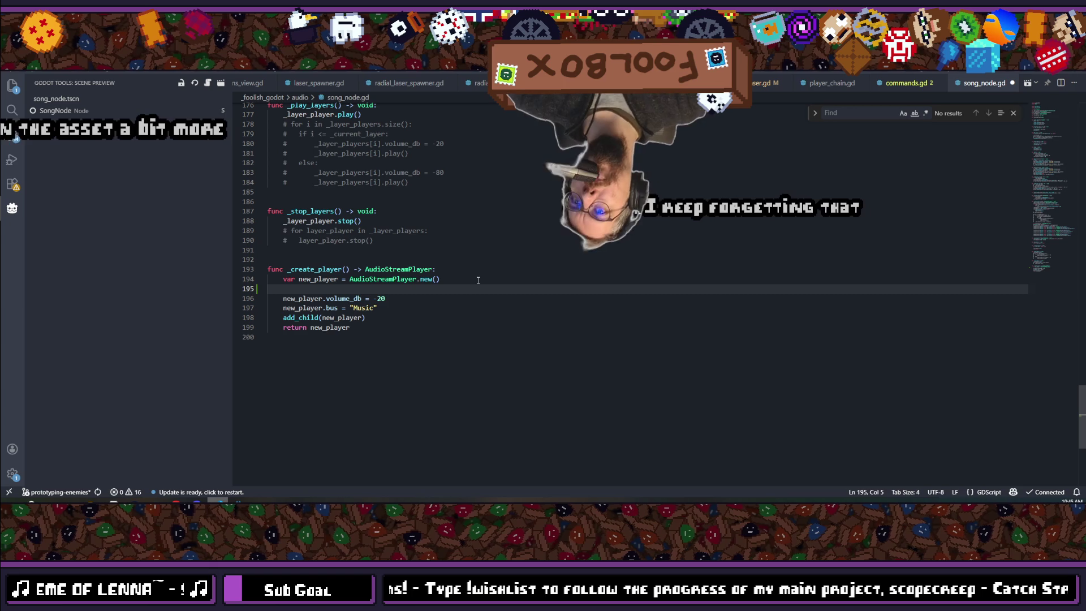
{"action": "type", "text": "new_play"}
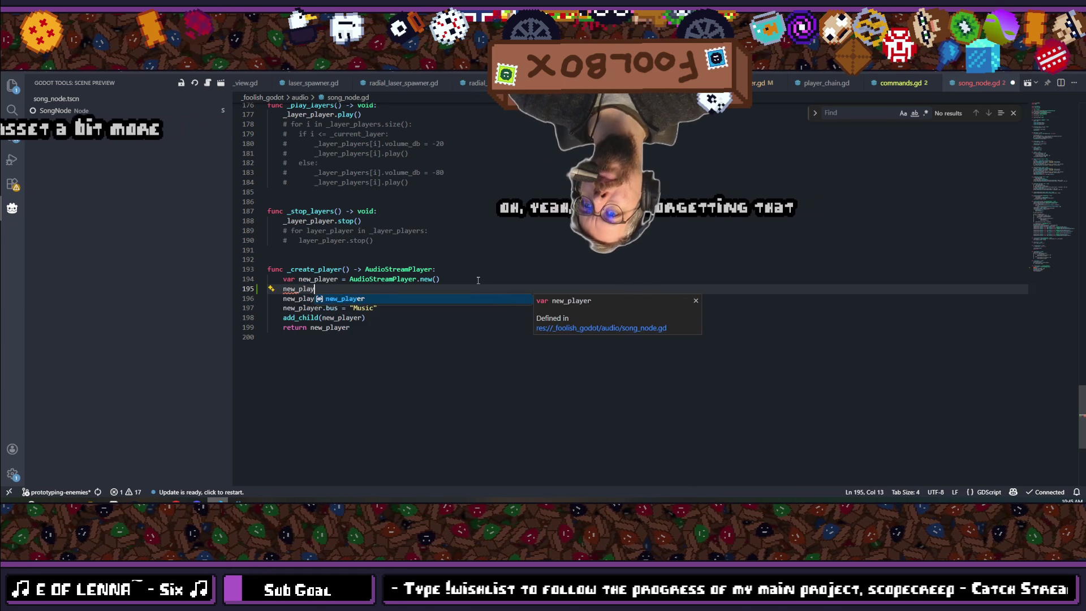
{"action": "key", "text": "Tab"}
{"action": "type", "text": ".pro"}
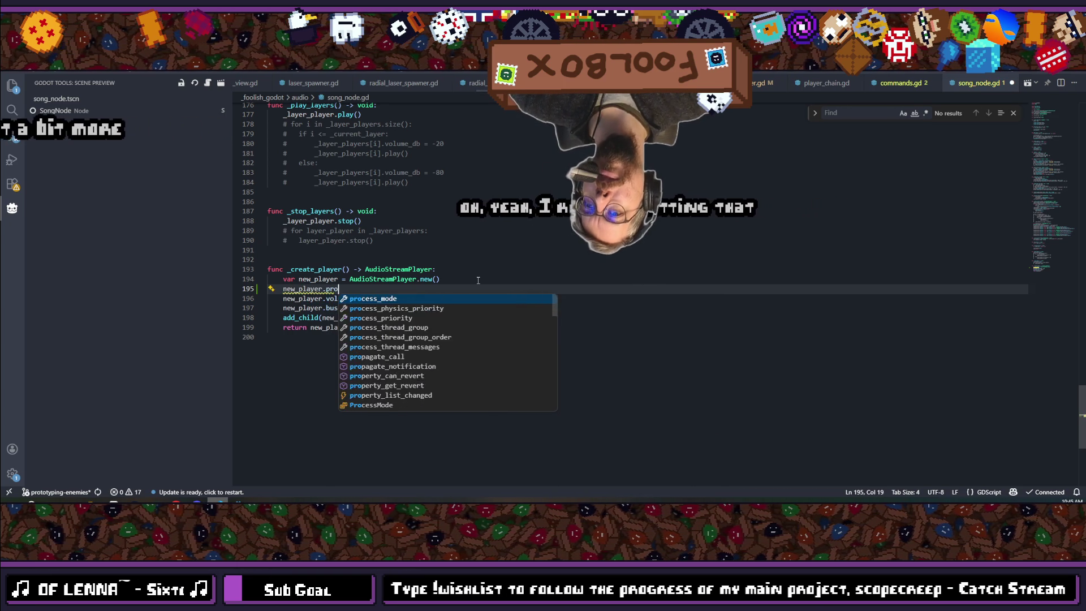
{"action": "key", "text": "Tab"}
{"action": "type", "text": "= "}
{"action": "type", "text": "Pro"}
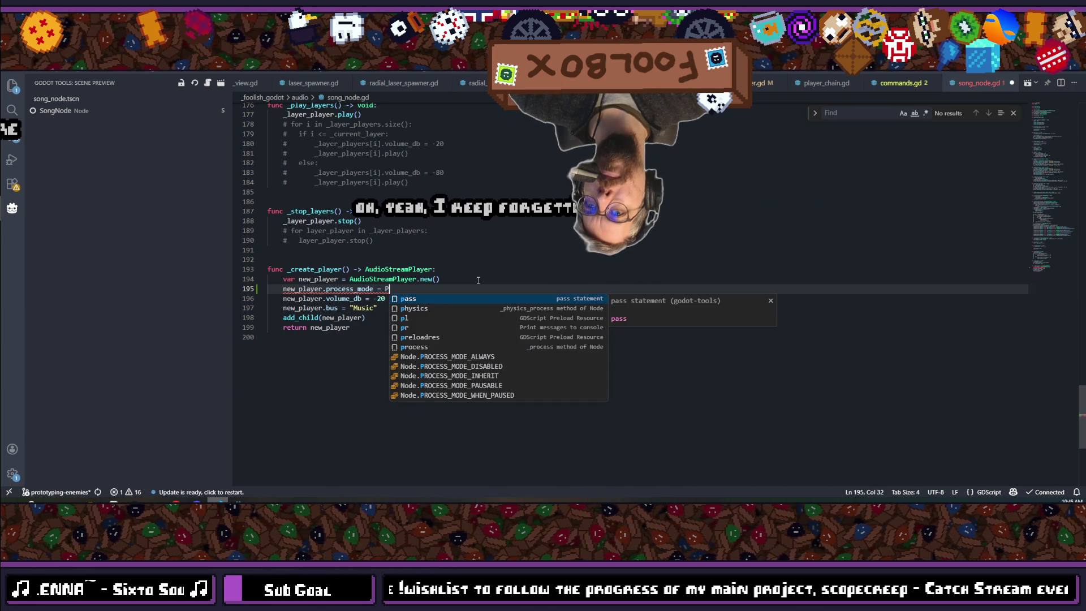
{"action": "type", "text": "c"}
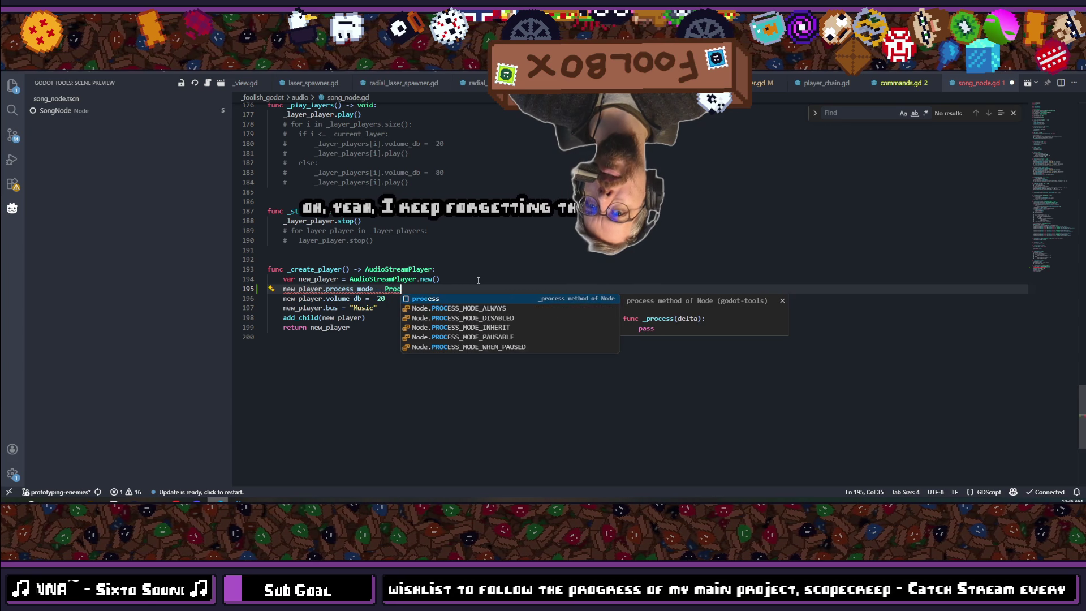
{"action": "key", "text": "Down"}
{"action": "key", "text": "Down"}
{"action": "key", "text": "Down"}
{"action": "key", "text": "Down"}
{"action": "key", "text": "Return"}
{"action": "key", "text": "ctrl+s"}
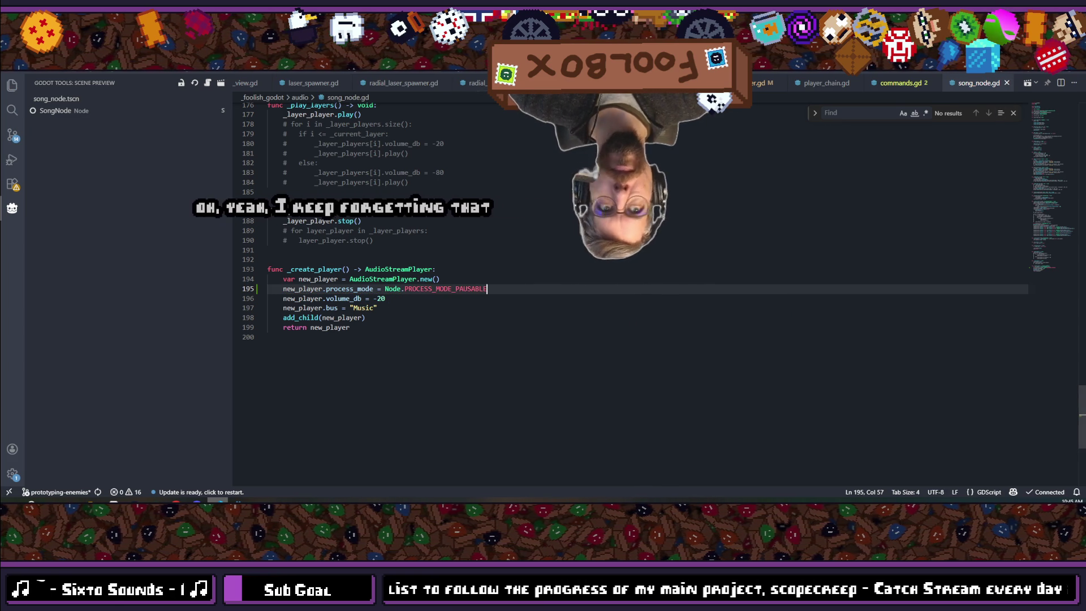
{"action": "key", "text": "alt+Tab"}
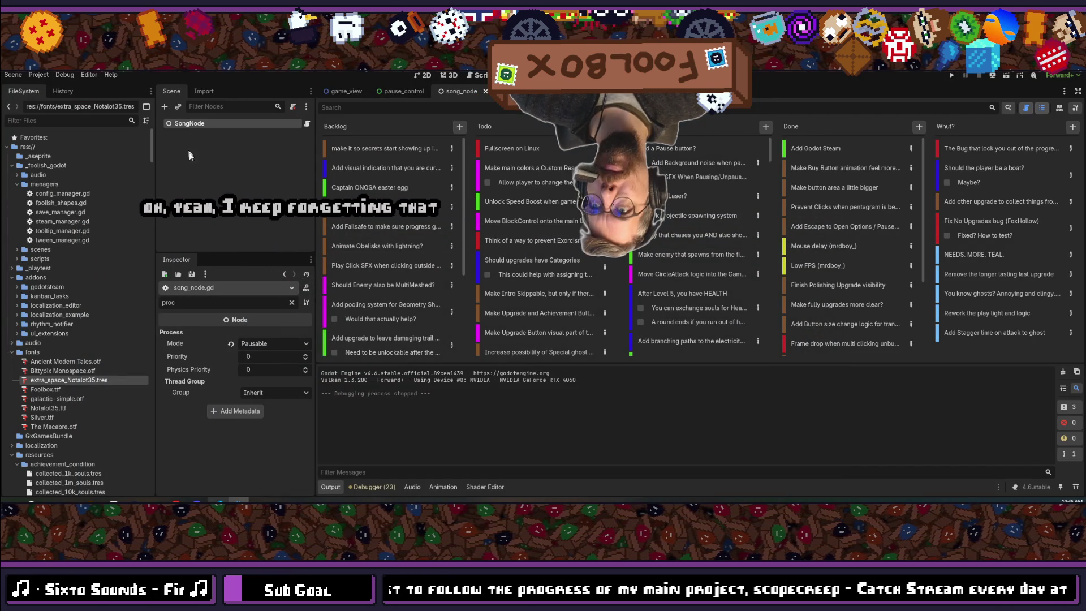
- Reset SongNode's process mode to Inherit, save the song_node scene, and run the project
{"action": "left_click", "coordinate": [195, 123]}
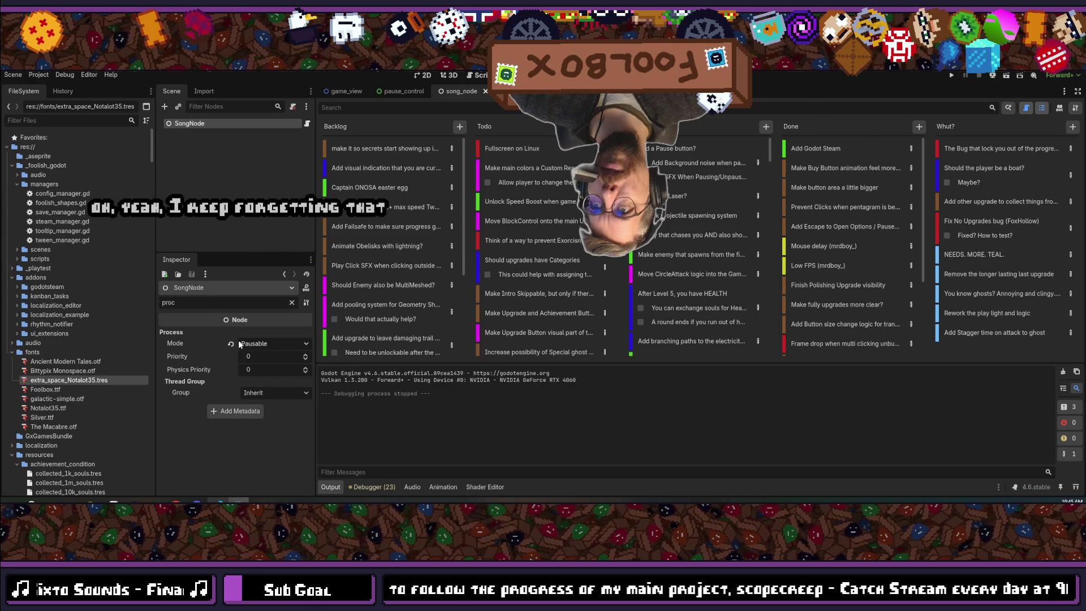
{"action": "key", "text": "ctrl+s"}
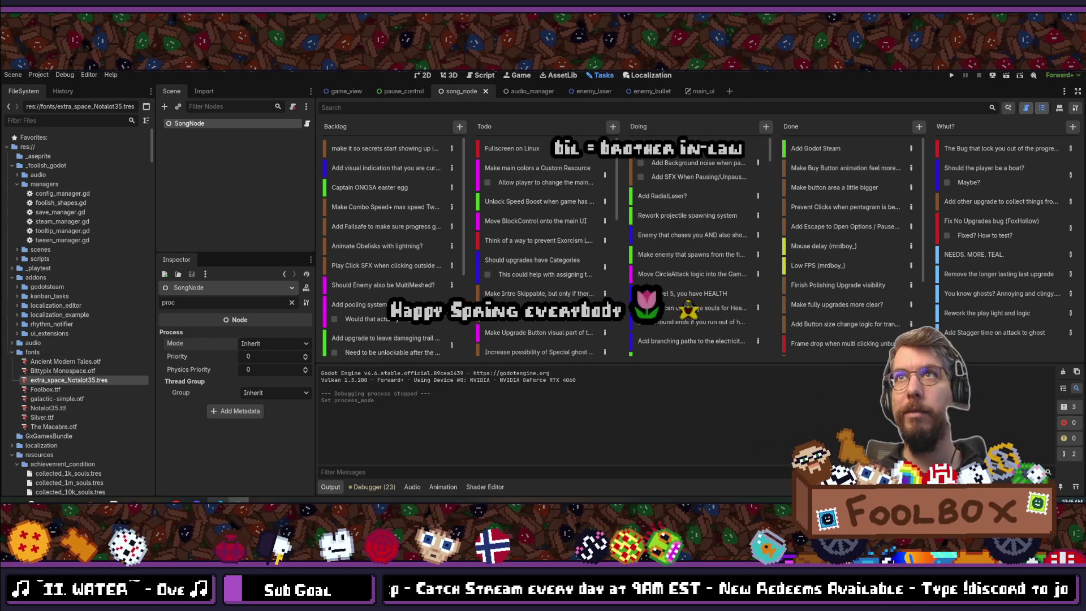
{"action": "left_click", "coordinate": [952, 76]}
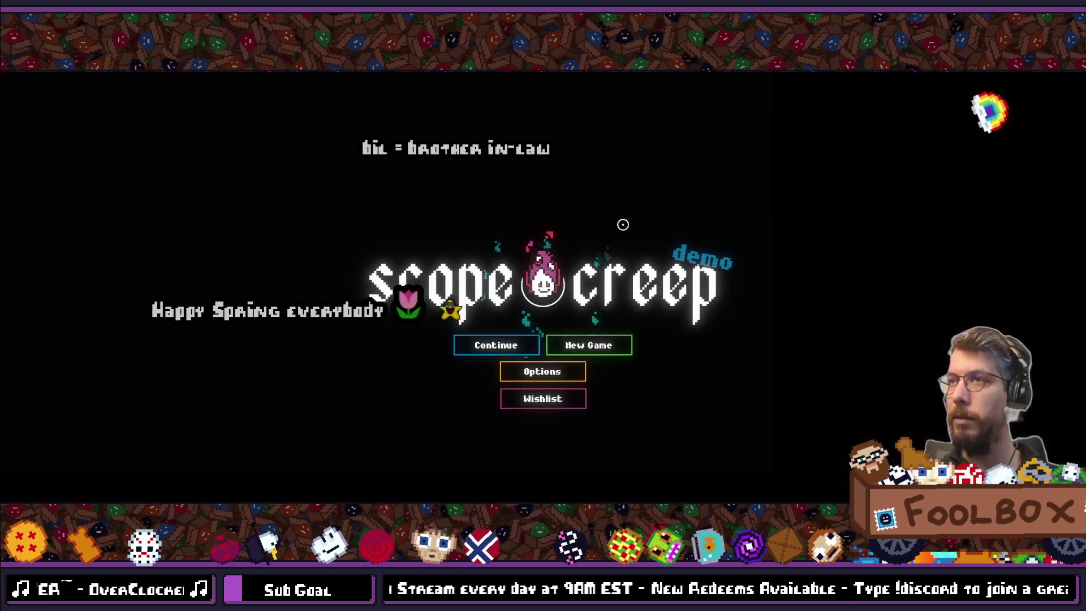
- Continue the saved run from the title screen and pause mid-round to show the PAUSED overlay
{"action": "left_click", "coordinate": [526, 344]}
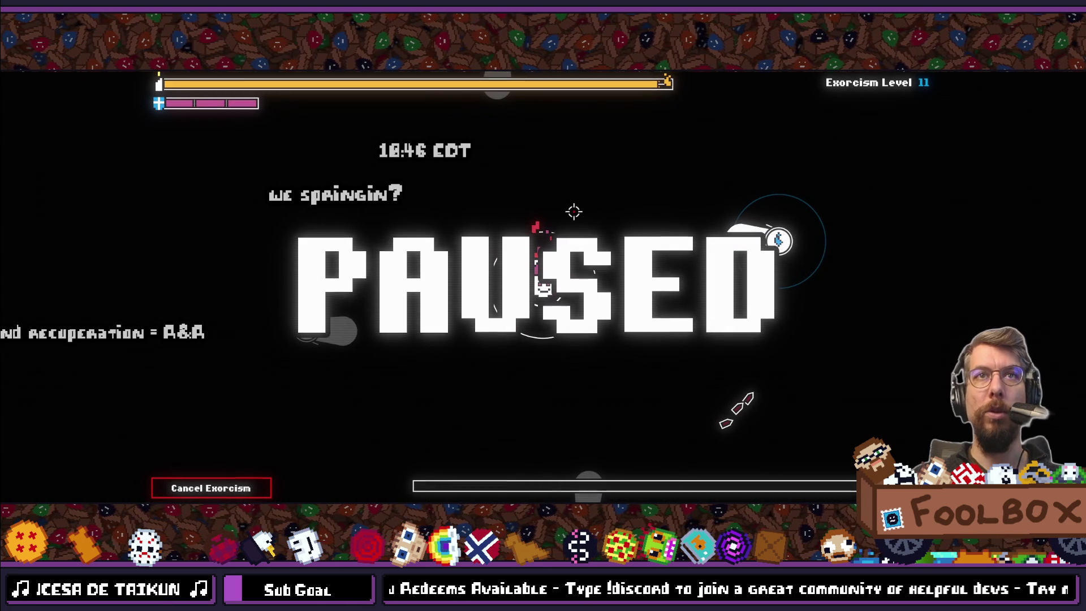
{"action": "key", "text": "Escape"}
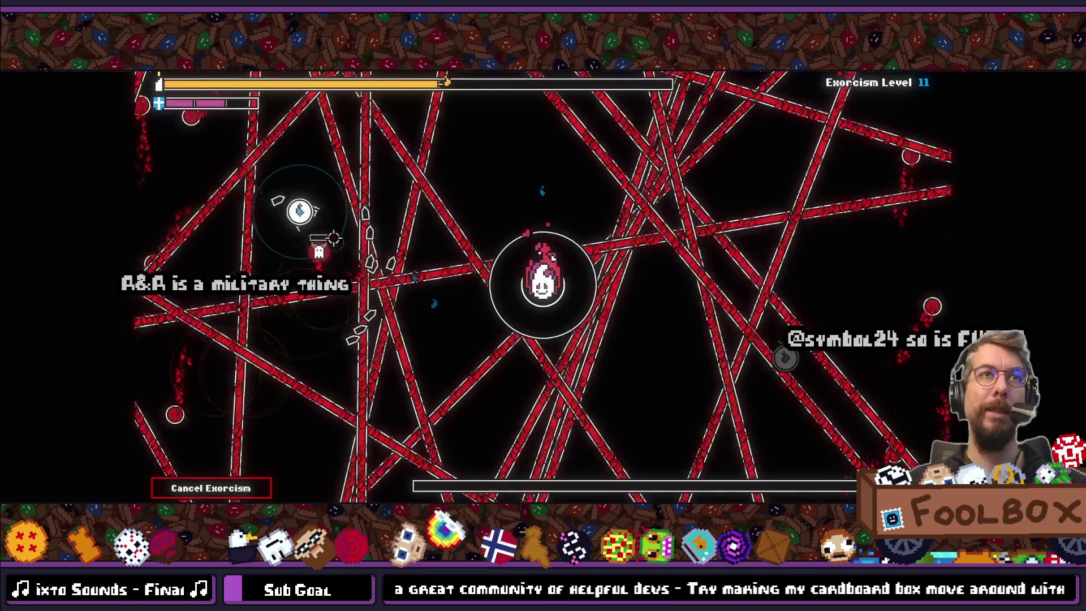
- Toggle pause on the exorcism round with Escape three times, ending with the game running
{"action": "key", "text": "Escape"}
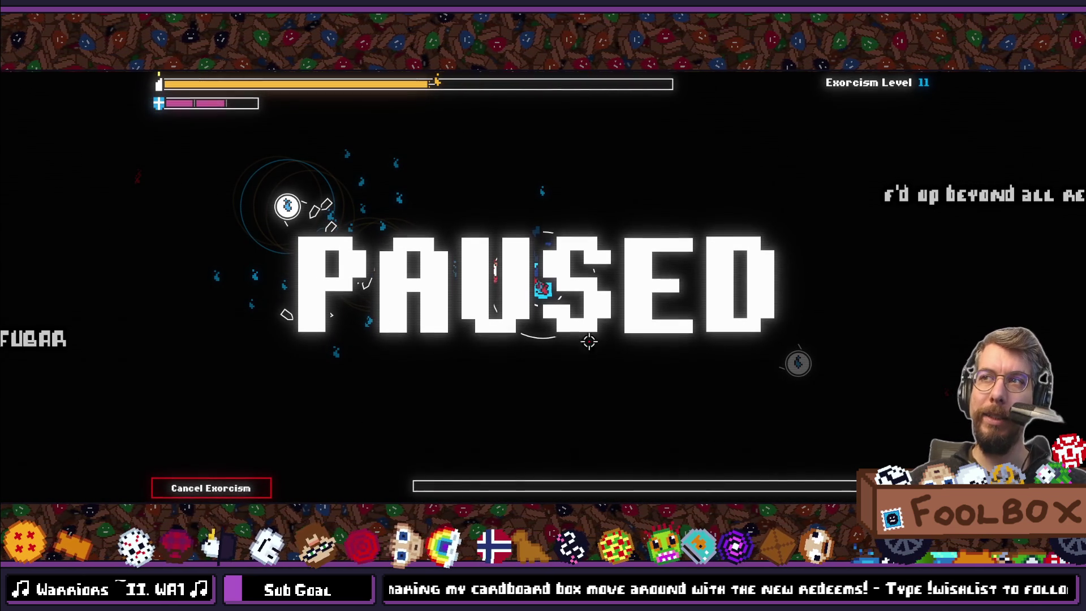
{"action": "key", "text": "Escape"}
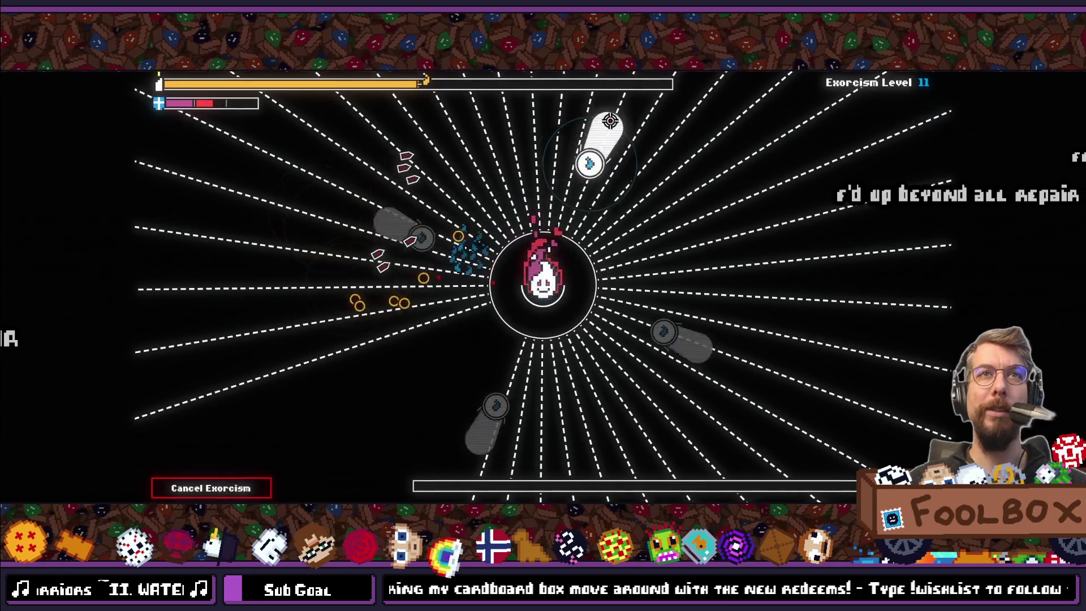
{"action": "key", "text": "Escape"}
{"action": "key", "text": "Escape"}
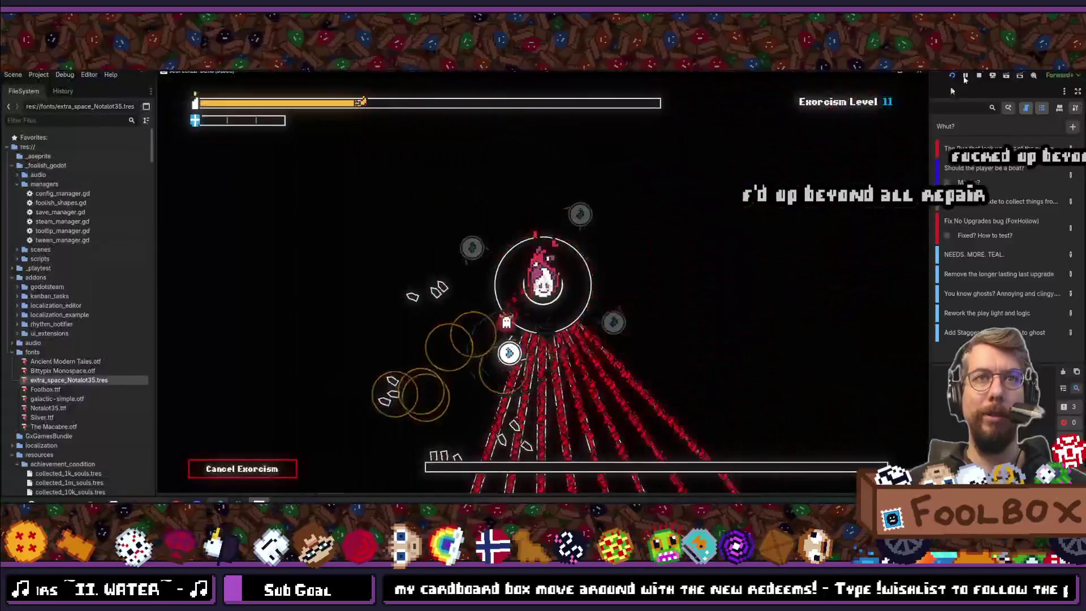
- Stop the running game and show the Localization table with localizations.csv
{"action": "left_click", "coordinate": [979, 75]}
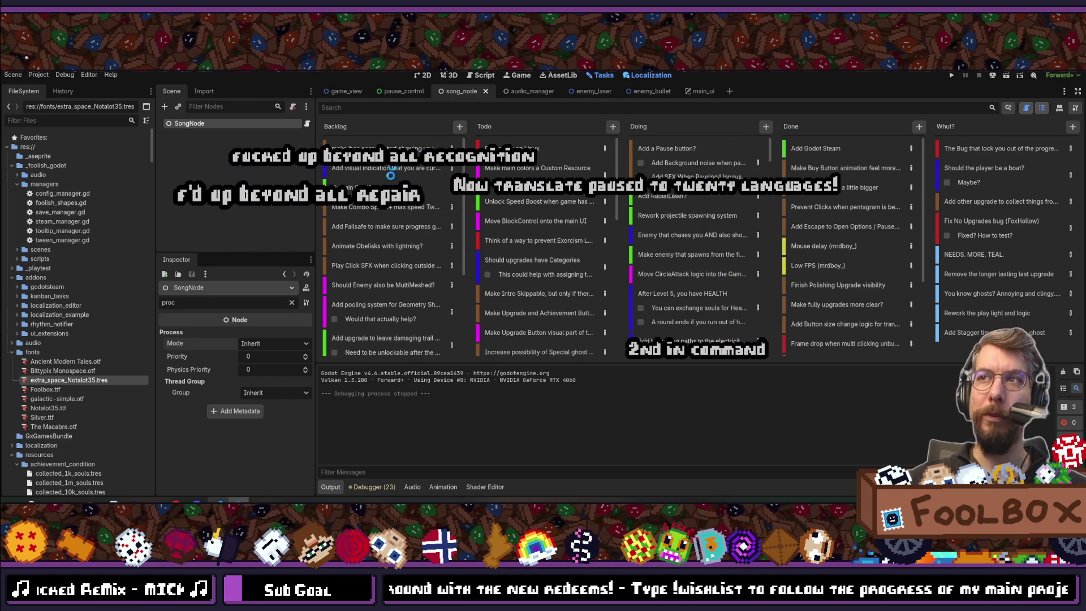
{"action": "left_click", "coordinate": [650, 76]}
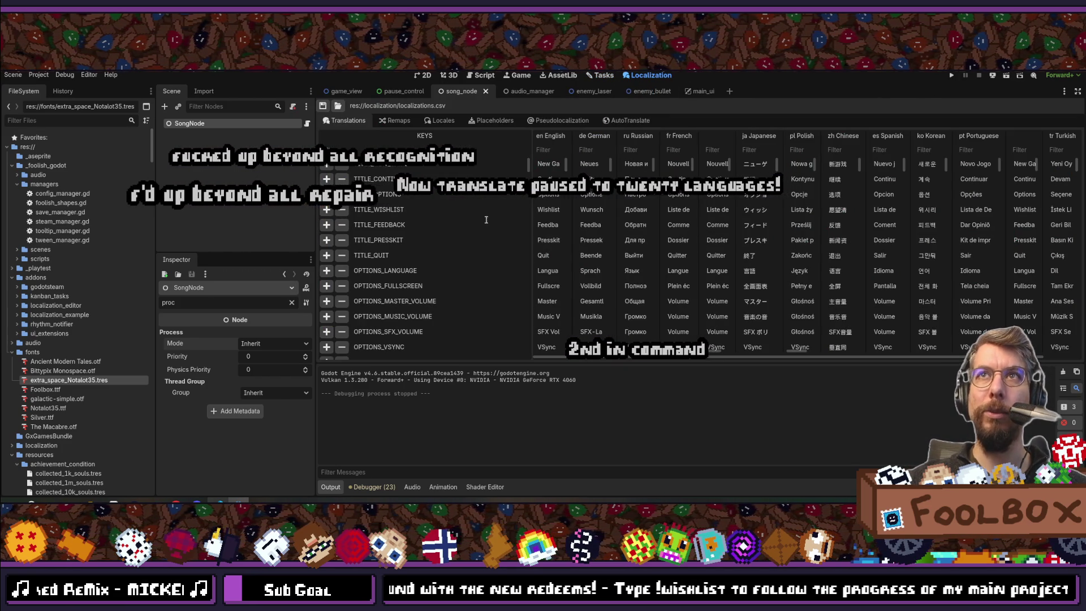
{"action": "scroll", "coordinate": [509, 254], "scroll_direction": "down", "scroll_amount": 10}
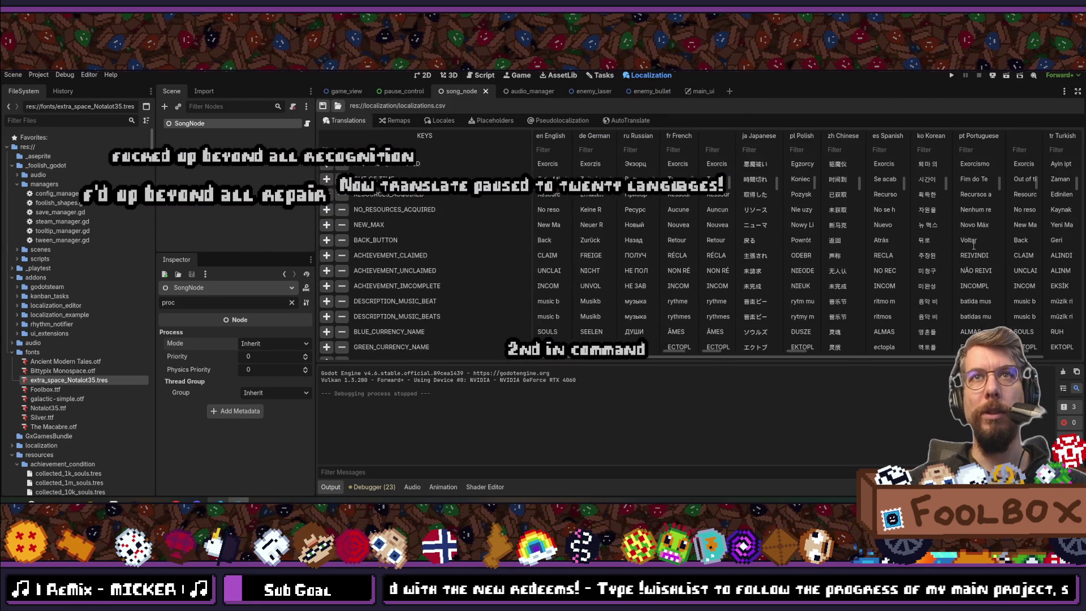
{"action": "scroll", "coordinate": [973, 245], "scroll_direction": "down", "scroll_amount": 10}
{"action": "scroll", "coordinate": [570, 252], "scroll_direction": "down", "scroll_amount": 10}
{"action": "left_click_drag", "start_coordinate": [526, 265], "coordinate": [527, 367]}
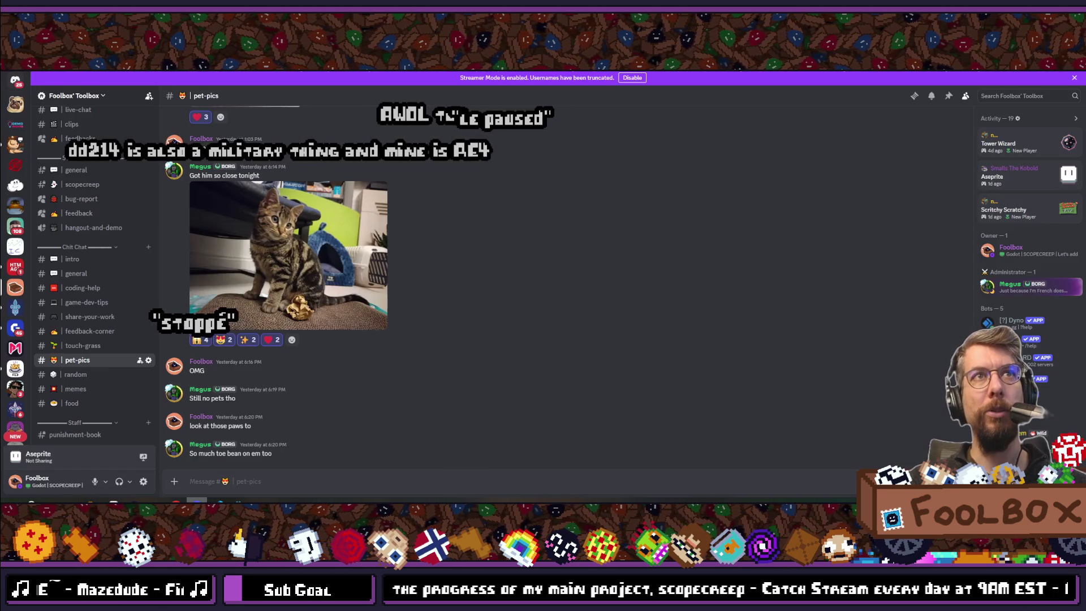
{"action": "mouse_move", "coordinate": [964, 76]}
{"action": "left_mouse_down"}
{"action": "mouse_move", "coordinate": [965, 329]}
{"action": "mouse_move", "coordinate": [1085, 339]}
{"action": "left_mouse_up"}
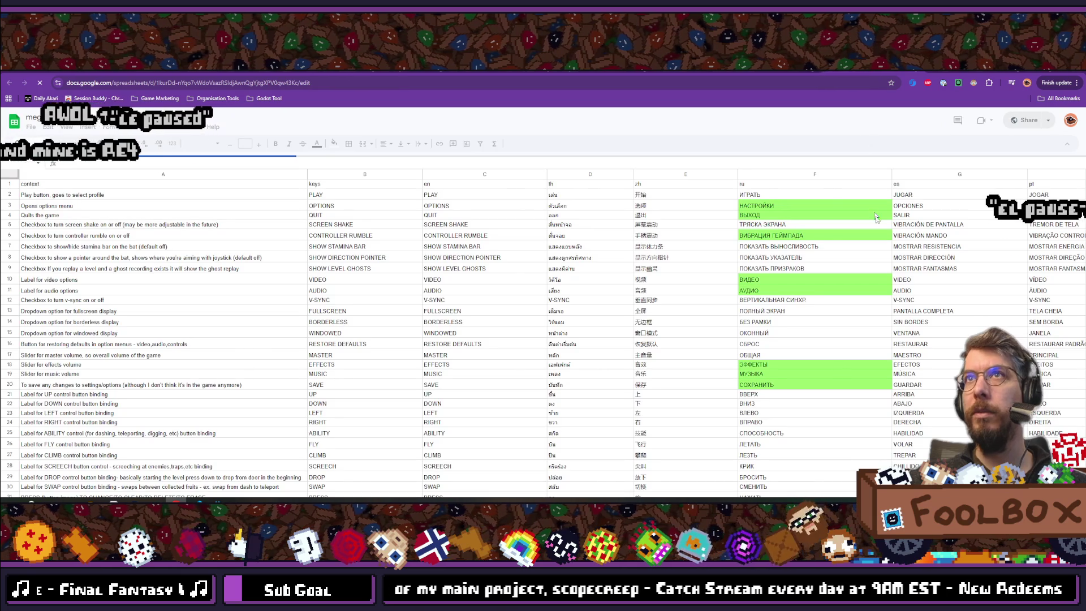
{"action": "scroll", "coordinate": [899, 319], "scroll_direction": "down", "scroll_amount": 10}
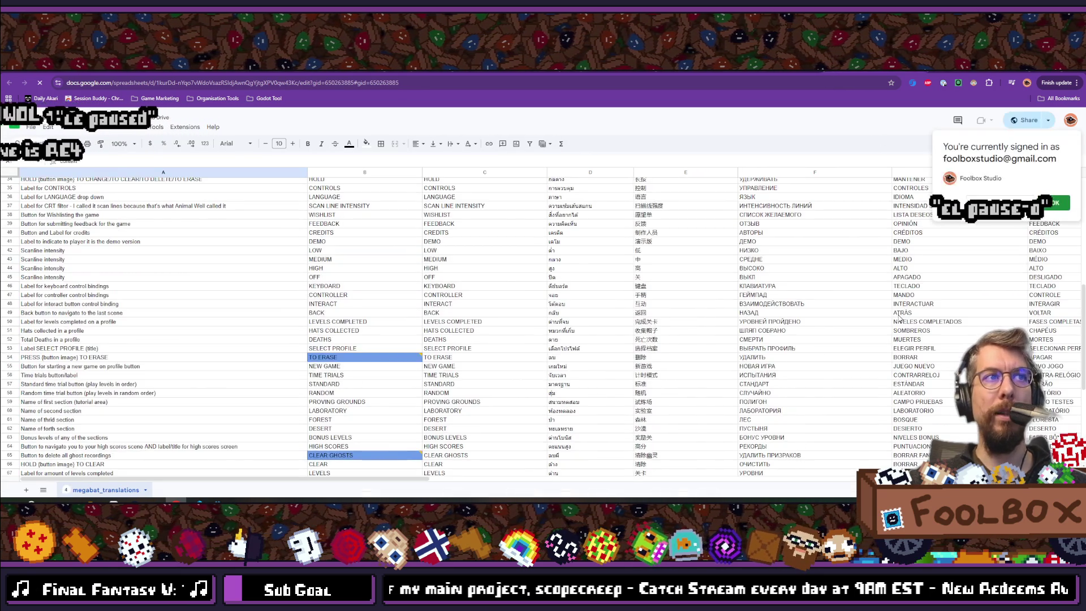
{"action": "scroll", "coordinate": [899, 318], "scroll_direction": "down", "scroll_amount": 3}
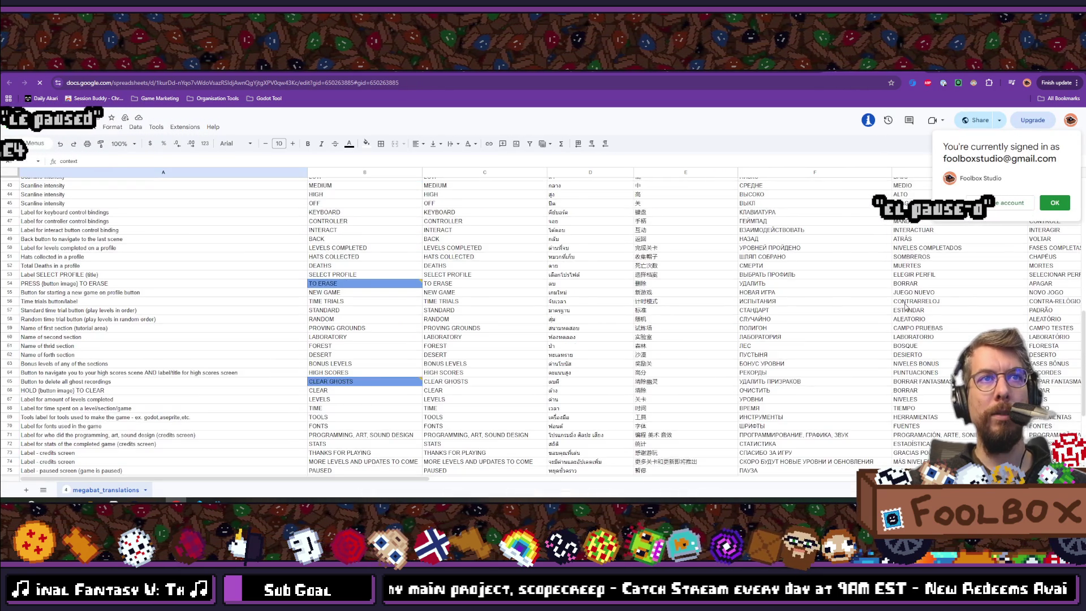
{"action": "scroll", "coordinate": [905, 307], "scroll_direction": "down", "scroll_amount": 3}
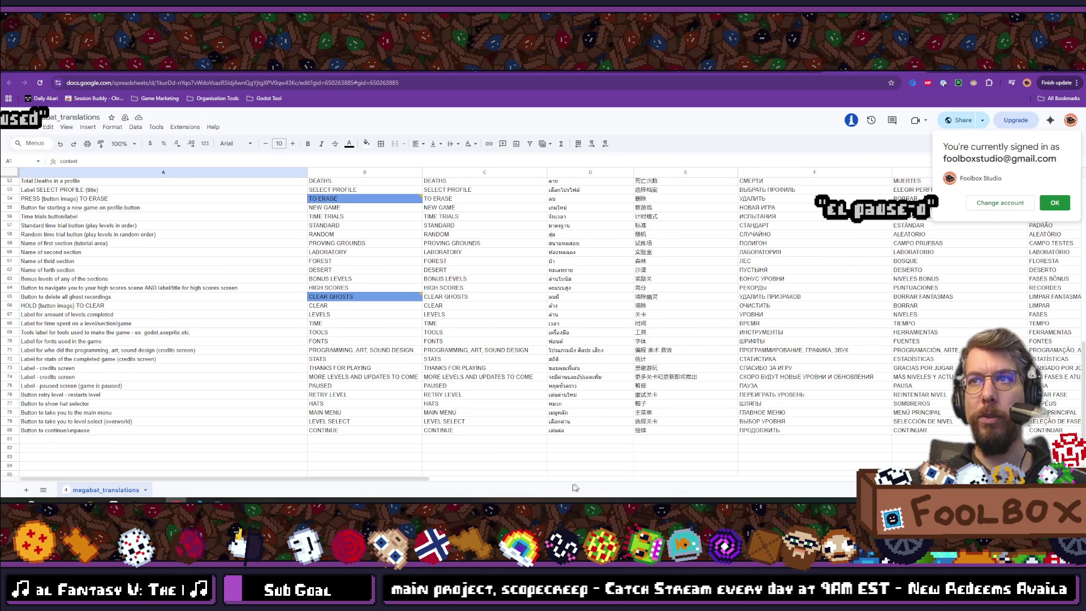
{"action": "left_click_drag", "start_coordinate": [320, 482], "coordinate": [536, 485]}
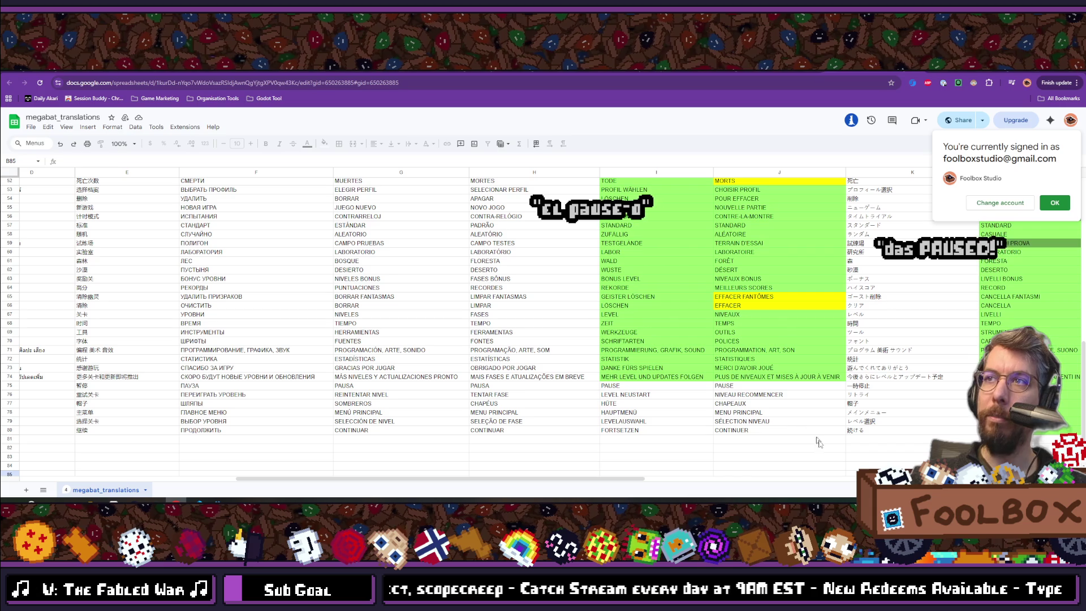
{"action": "left_click", "coordinate": [921, 72]}
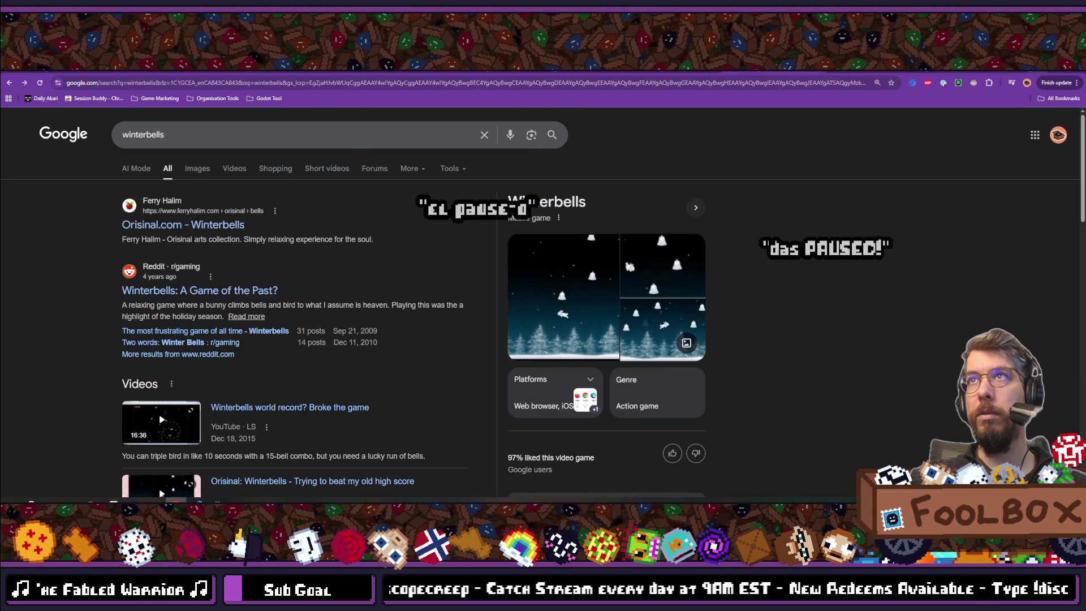
{"action": "key", "text": "alt+Tab"}
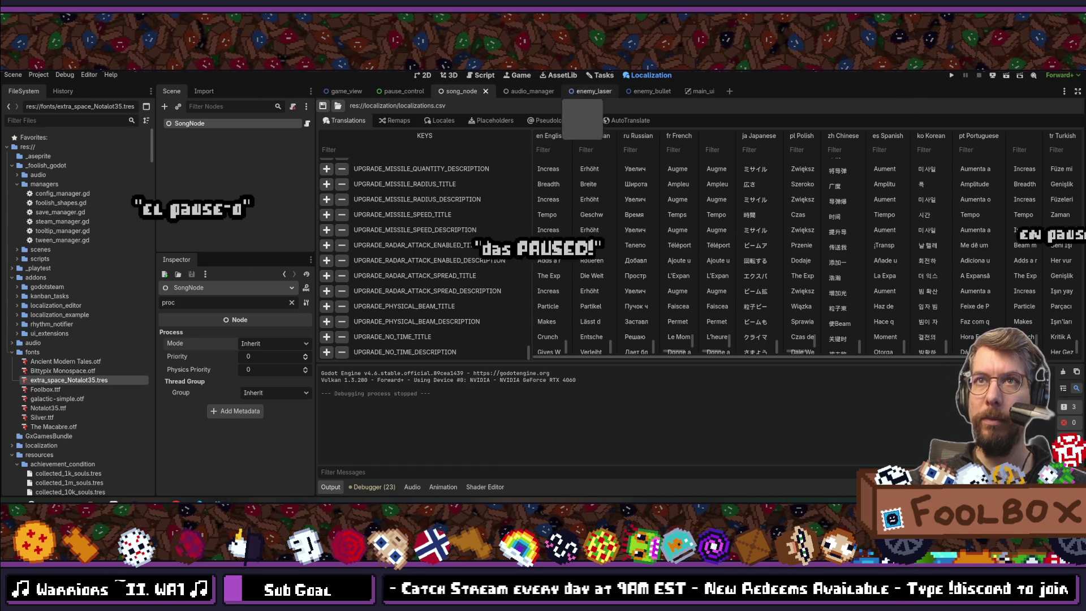
- Change the PauseRichTextLabel text in pause_control from PAUSED to EN PAUSE
{"action": "left_click", "coordinate": [402, 91]}
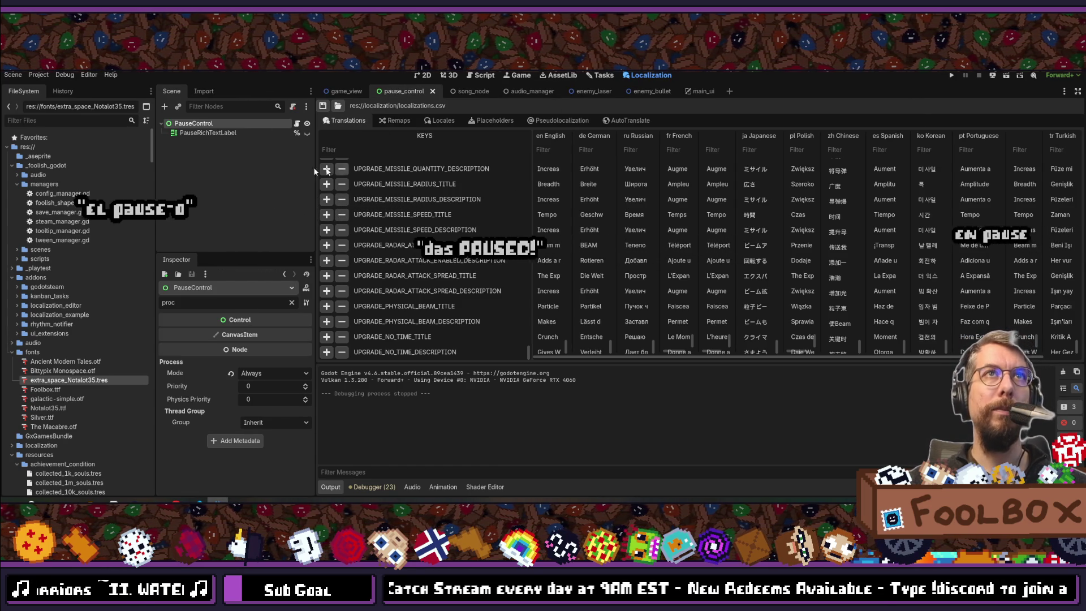
{"action": "left_click", "coordinate": [208, 132]}
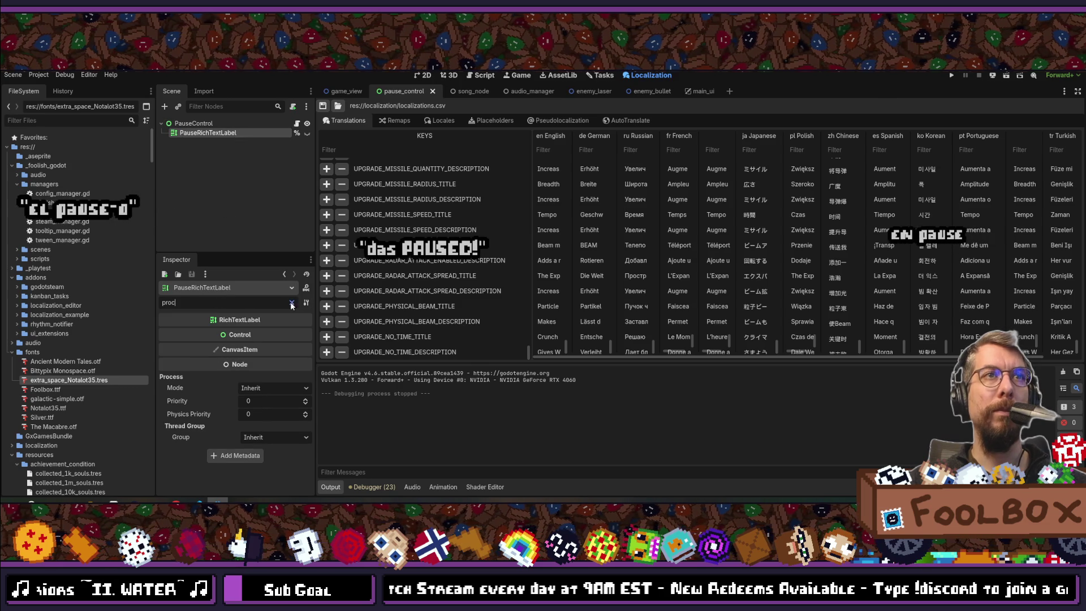
{"action": "left_click", "coordinate": [292, 305]}
{"action": "double_click", "coordinate": [206, 361]}
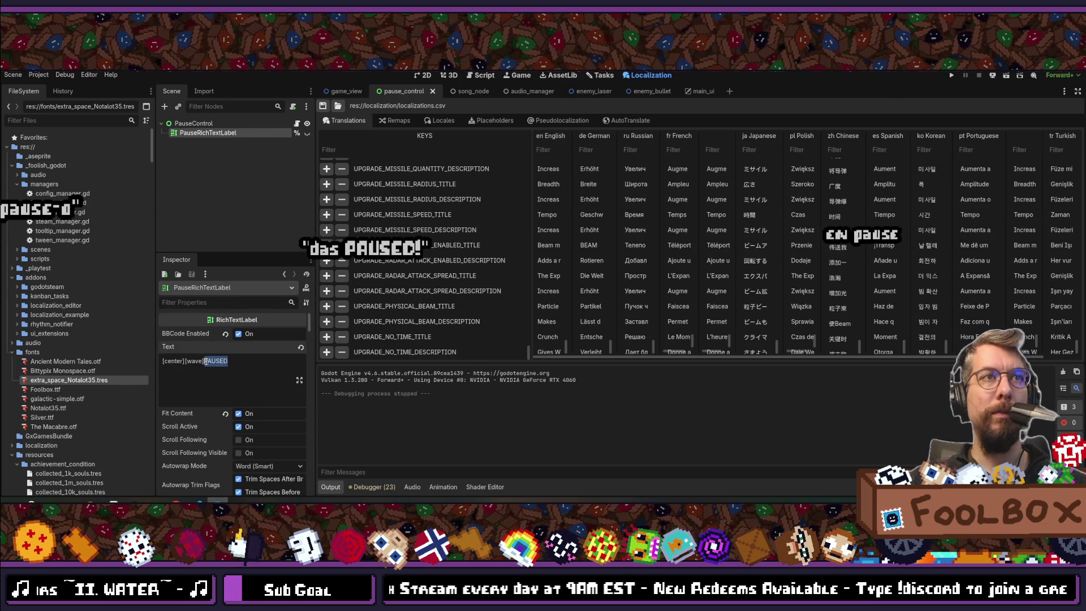
{"action": "type", "text": "EN PAUSE"}
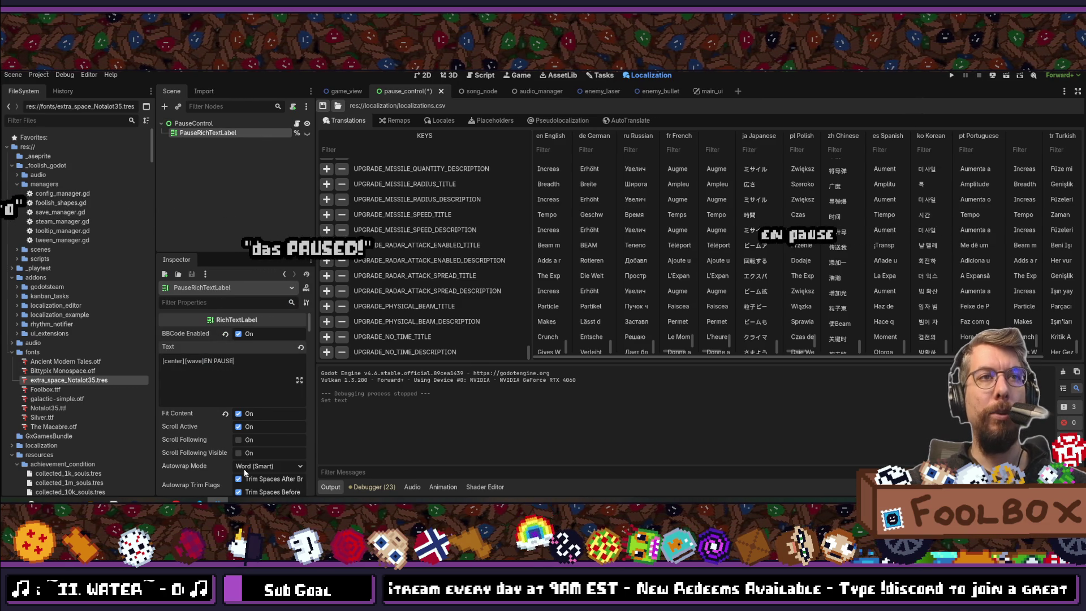
- Save the pause_control scene and launch the game
{"action": "mouse_move", "coordinate": [277, 324]}
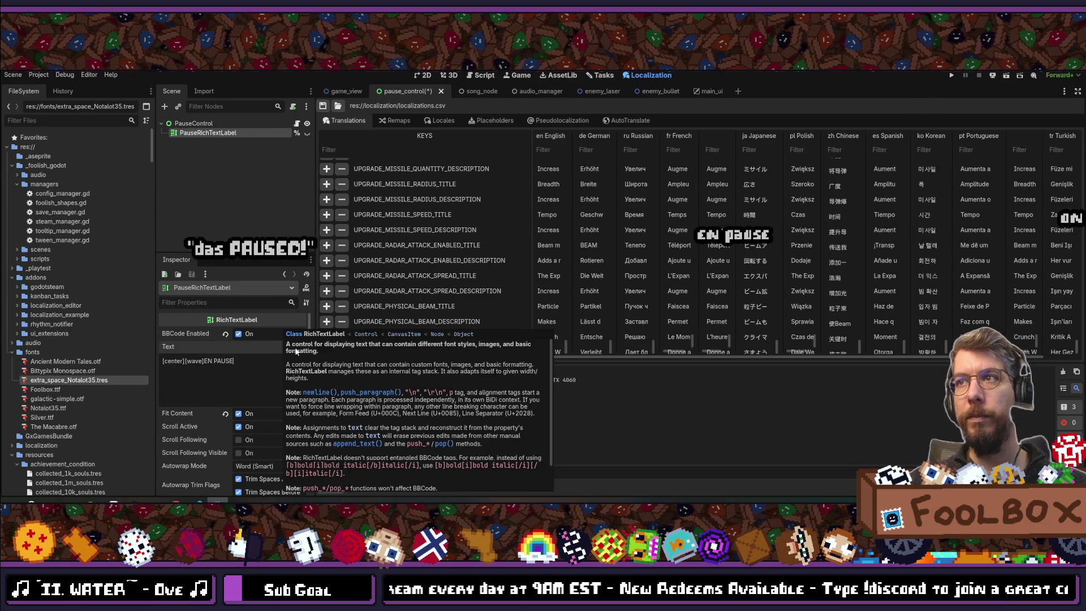
{"action": "key", "text": "ctrl+s"}
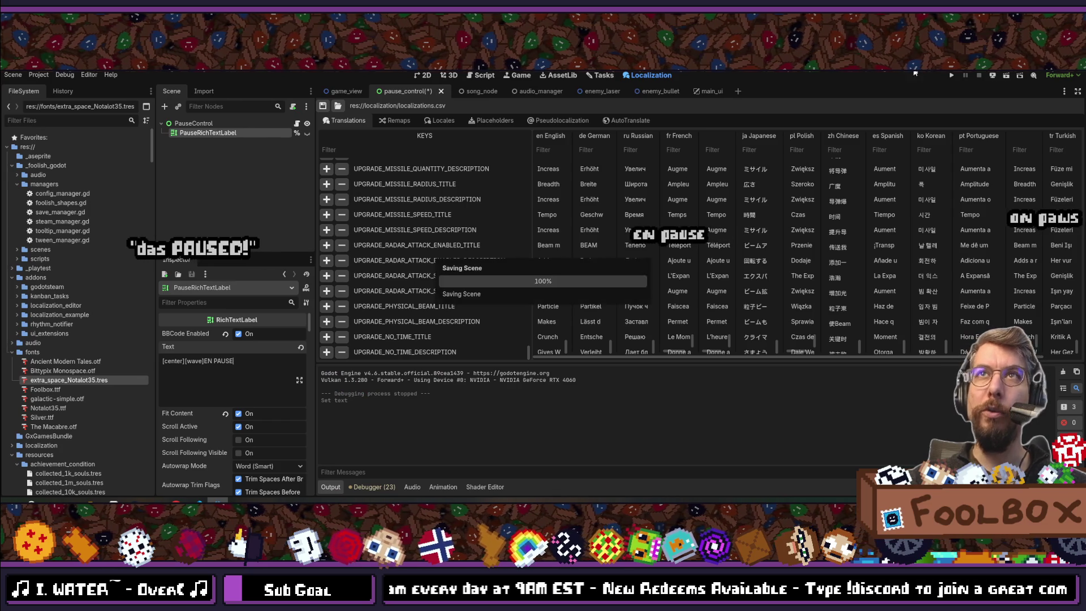
{"action": "left_click", "coordinate": [951, 75]}
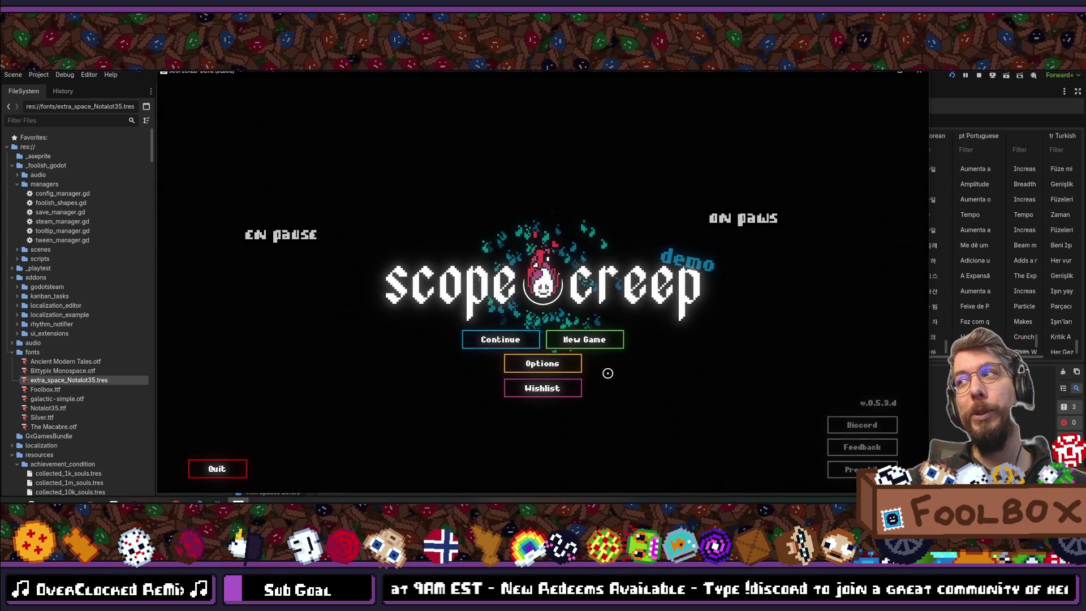
- In the game's Options, cycle the language through Portuguese, Japanese, Chinese and Korean to English
{"action": "left_click", "coordinate": [563, 364]}
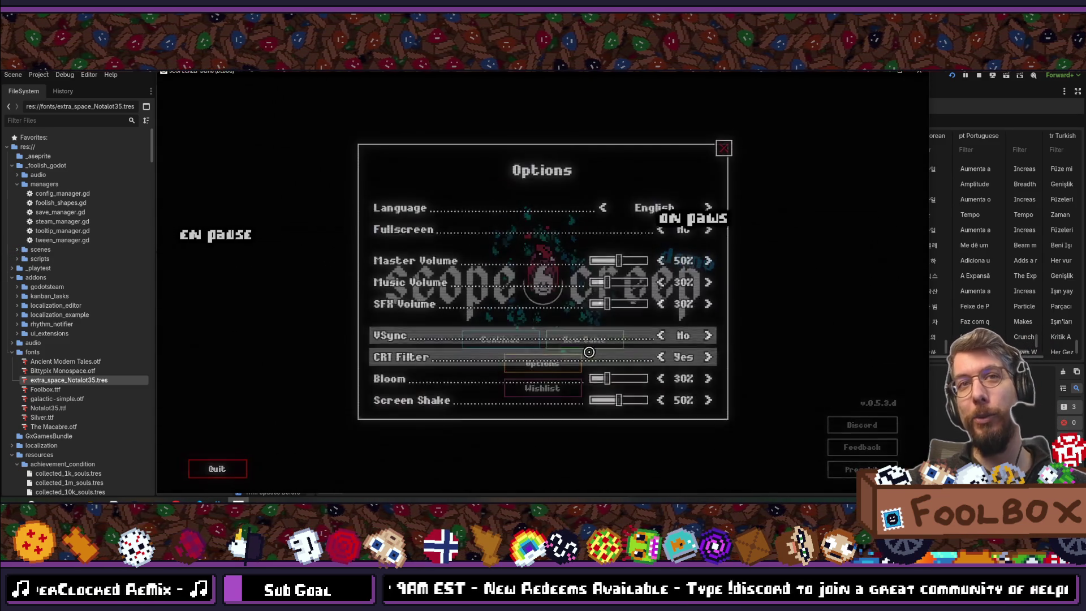
{"action": "left_click", "coordinate": [708, 213]}
{"action": "left_click", "coordinate": [708, 213]}
{"action": "left_click", "coordinate": [708, 212]}
{"action": "left_click", "coordinate": [708, 212]}
{"action": "left_click", "coordinate": [708, 212]}
{"action": "left_click", "coordinate": [708, 212]}
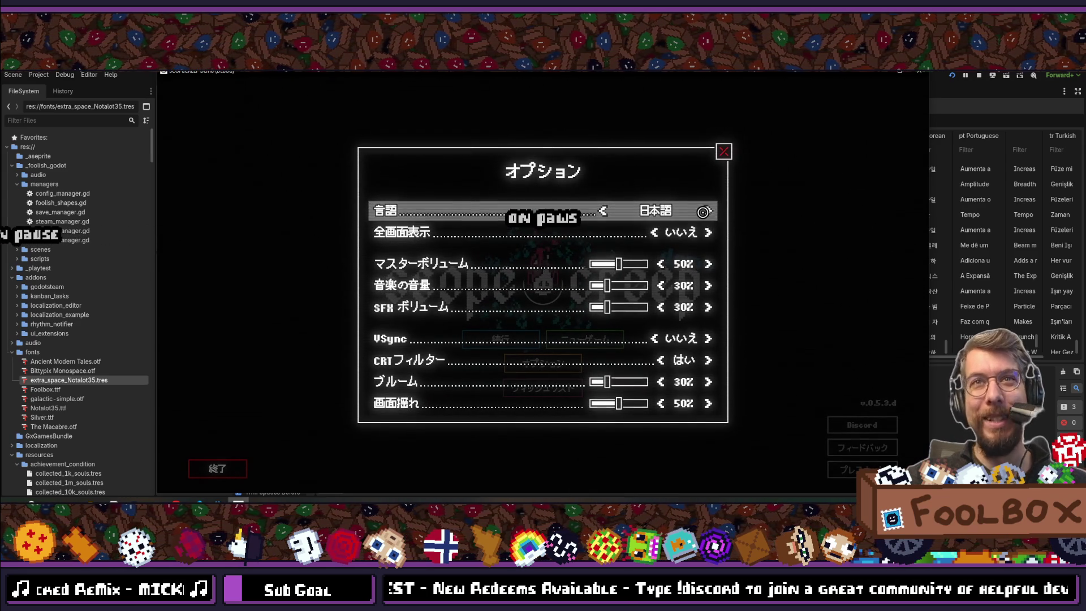
{"action": "left_click", "coordinate": [710, 210]}
{"action": "left_click", "coordinate": [710, 209]}
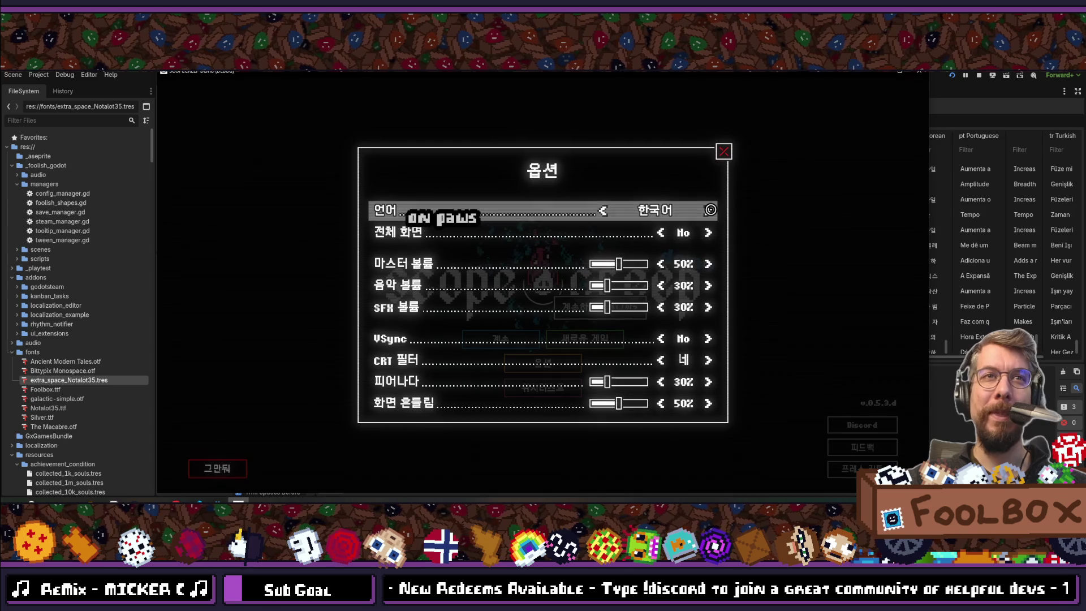
{"action": "left_click", "coordinate": [710, 210]}
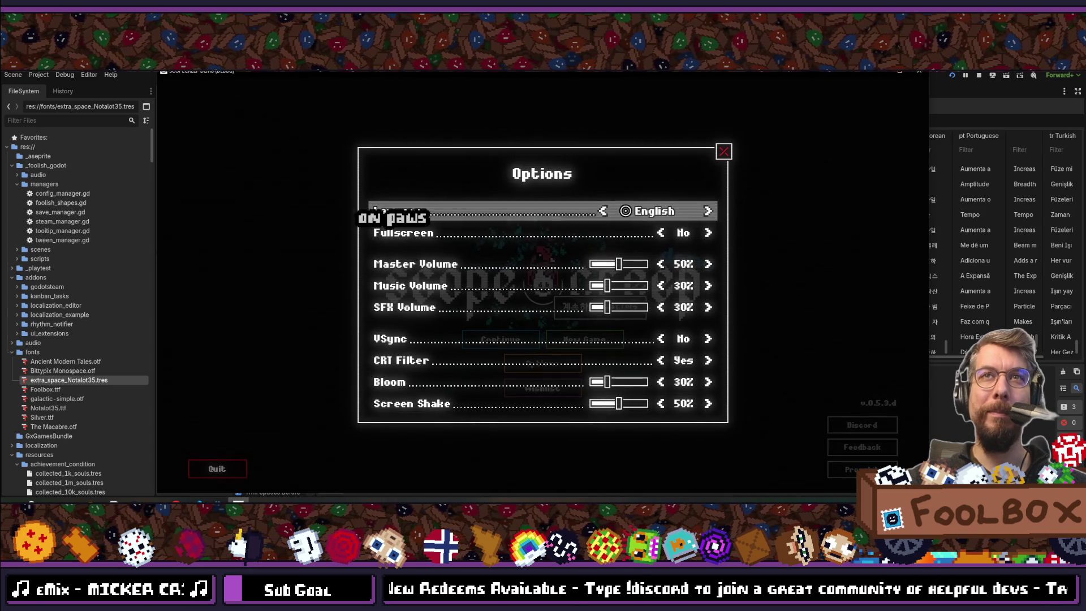
- Step the language back to Japanese, then forward through Chinese and Korean to English
{"action": "left_click", "coordinate": [604, 210]}
{"action": "left_click", "coordinate": [605, 211]}
{"action": "left_click", "coordinate": [605, 211]}
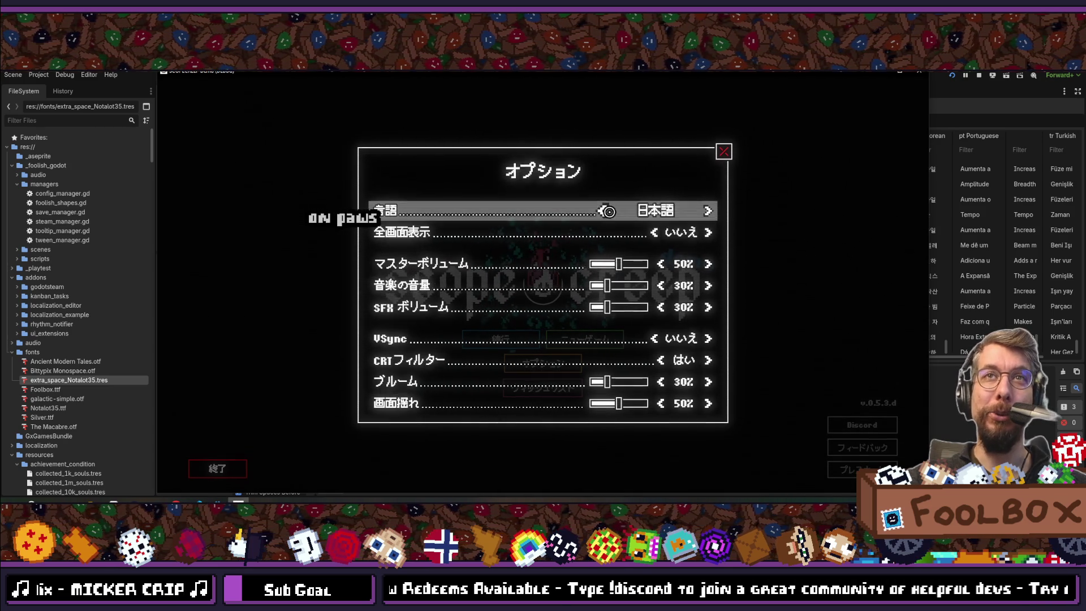
{"action": "left_click", "coordinate": [706, 211]}
{"action": "left_click", "coordinate": [705, 211]}
{"action": "left_click", "coordinate": [706, 211]}
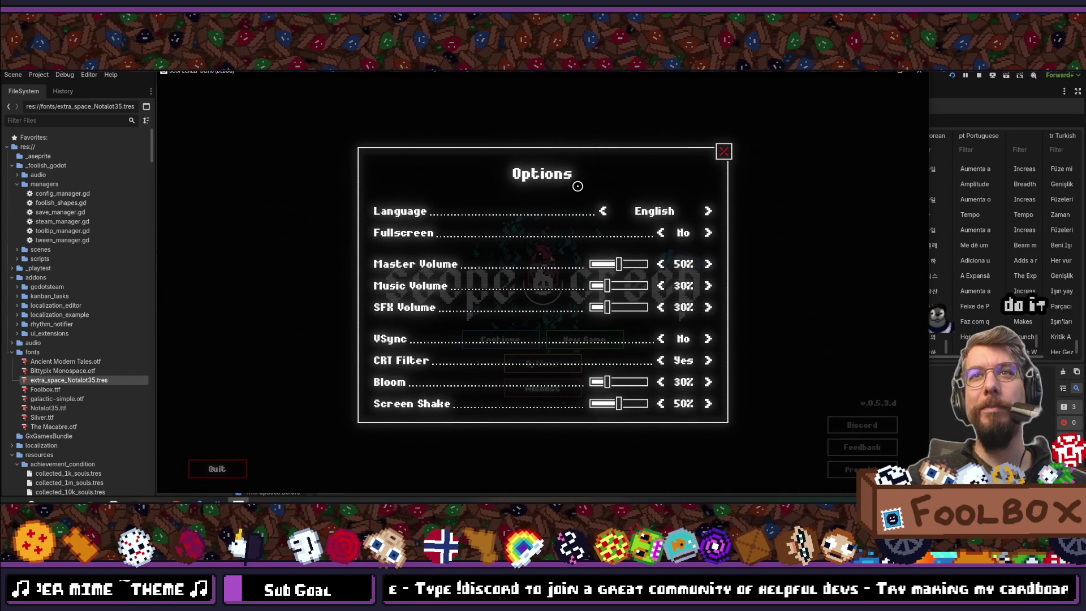
- Try Japanese and French, settle on English, close Options and quit the game
{"action": "left_click", "coordinate": [602, 210]}
{"action": "left_click", "coordinate": [601, 210]}
{"action": "left_click", "coordinate": [602, 209]}
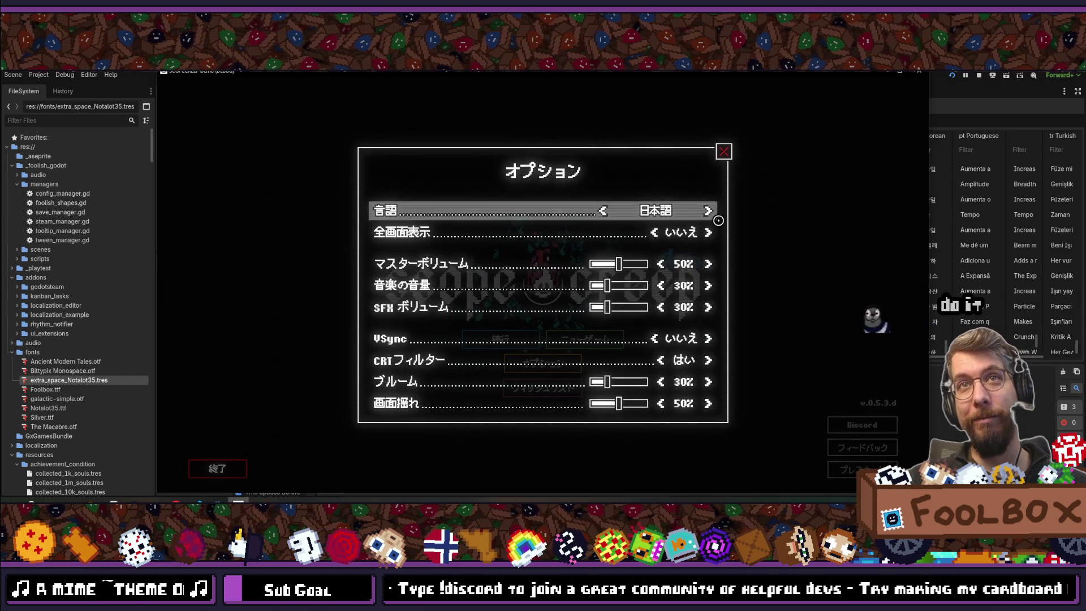
{"action": "left_click", "coordinate": [708, 210]}
{"action": "left_click", "coordinate": [708, 210]}
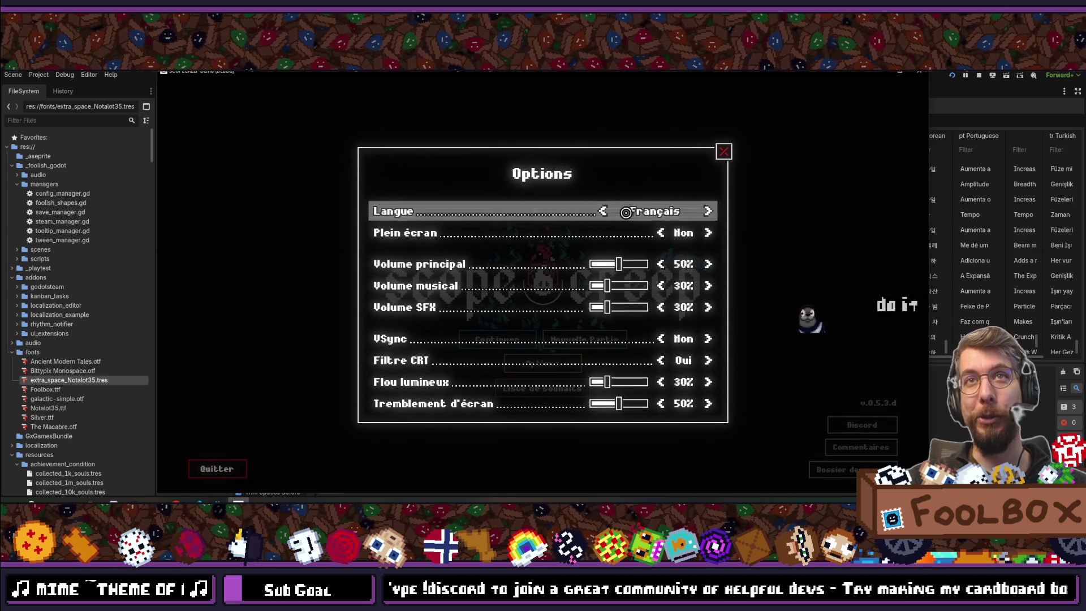
{"action": "left_click", "coordinate": [603, 210]}
{"action": "left_click", "coordinate": [724, 152]}
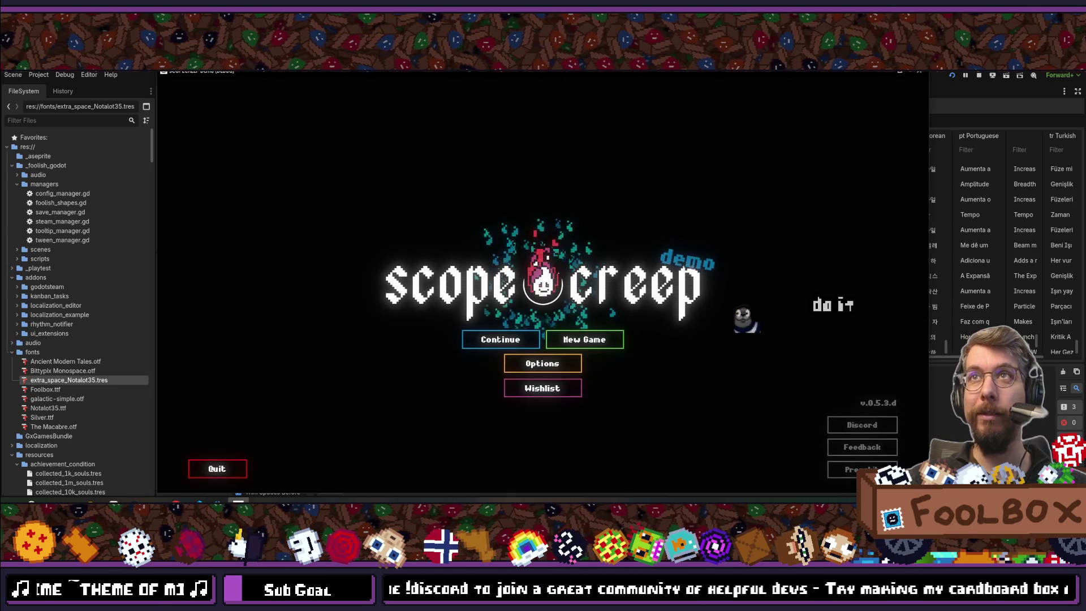
{"action": "key", "text": "alt+F4"}
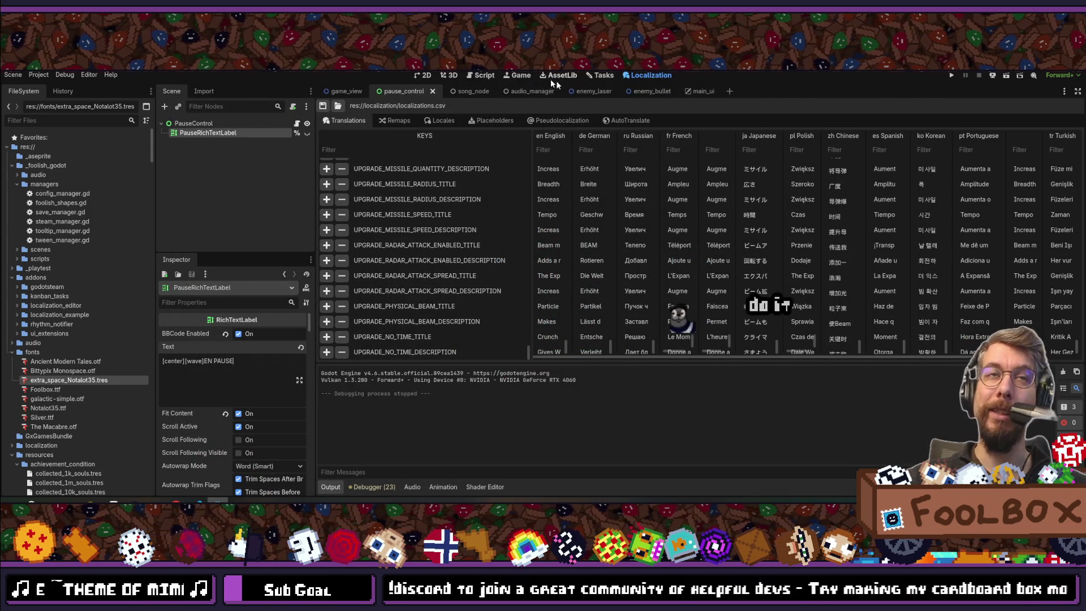
- Add an 'Add a Cat Localization' task at the top of Doing, then relaunch the game
{"action": "left_click", "coordinate": [604, 74]}
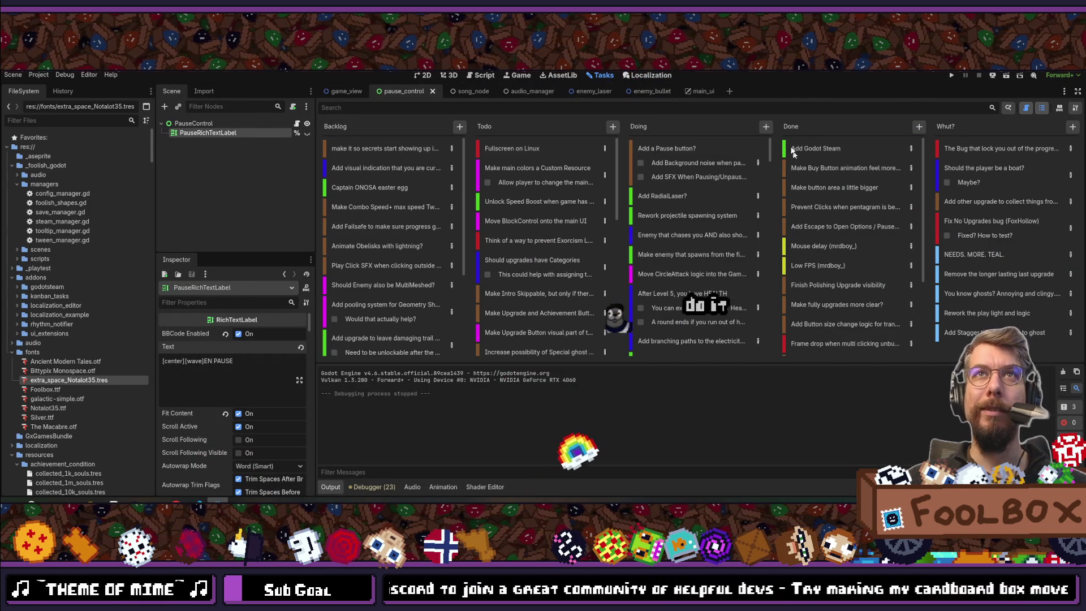
{"action": "left_click", "coordinate": [765, 127]}
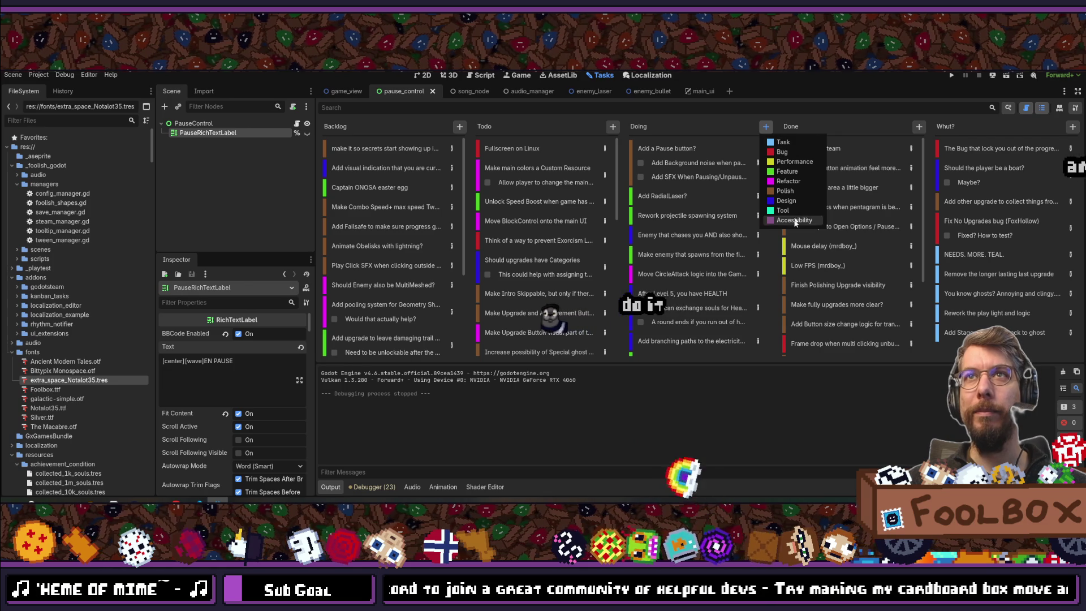
{"action": "left_click", "coordinate": [788, 181]}
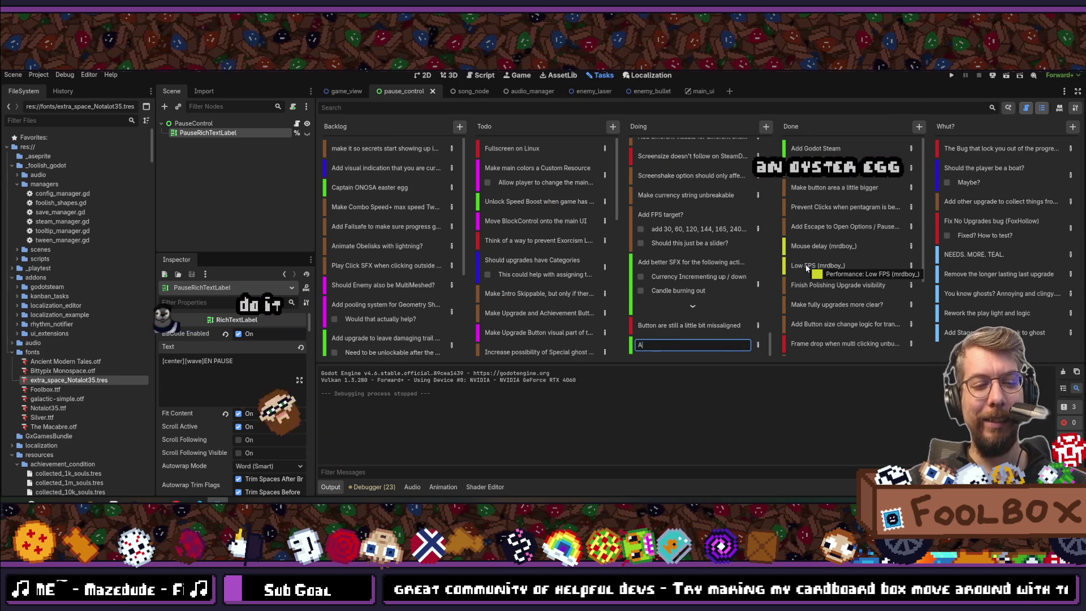
{"action": "type", "text": "Add a Cat Localizat"}
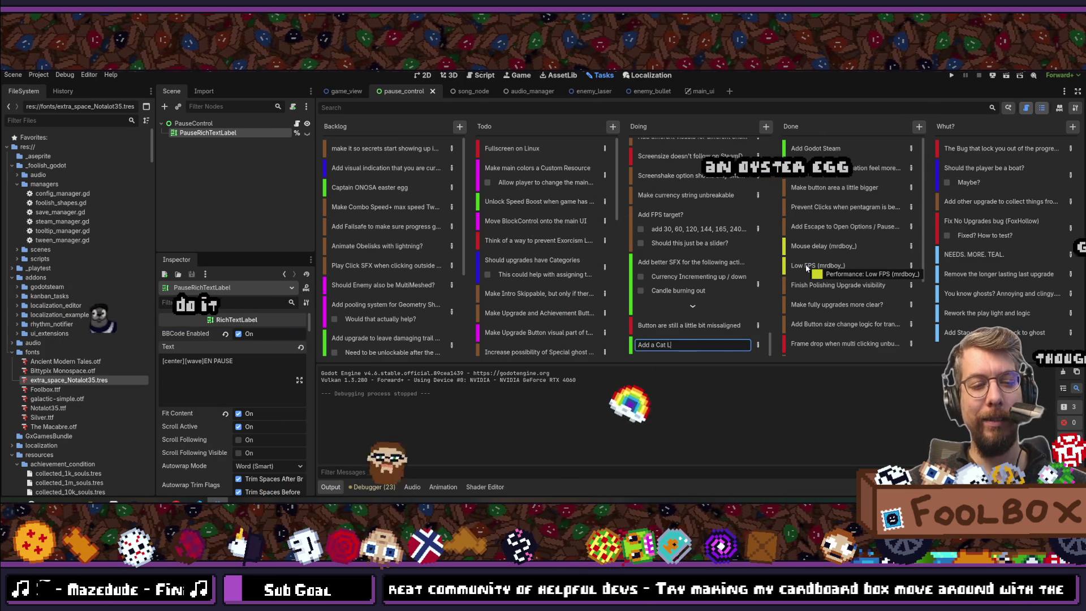
{"action": "type", "text": "ion"}
{"action": "key", "text": "Return"}
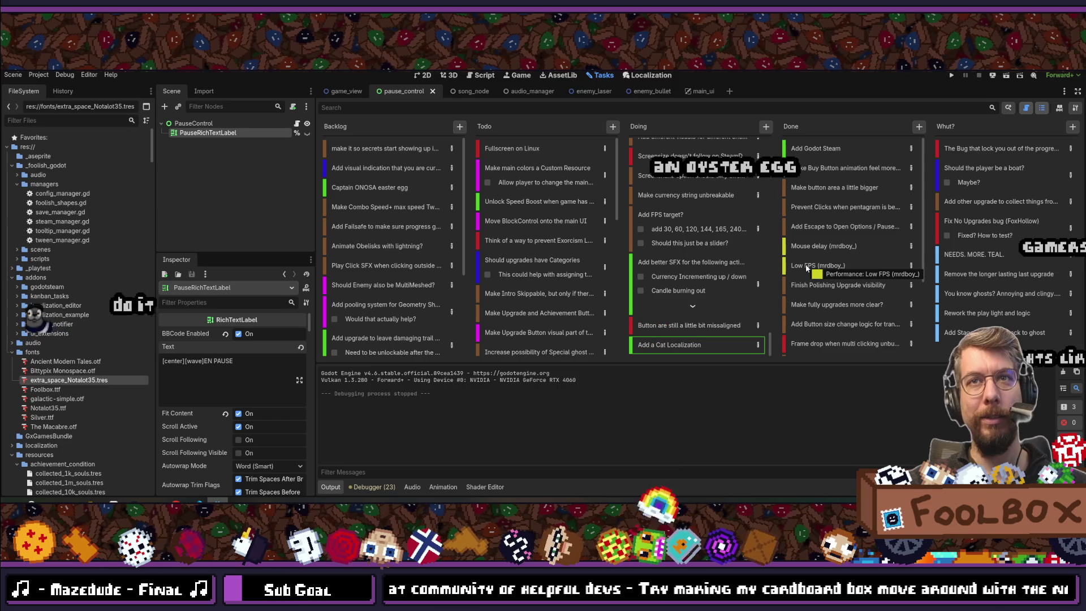
{"action": "mouse_move", "coordinate": [670, 341]}
{"action": "left_mouse_down"}
{"action": "mouse_move", "coordinate": [637, 132]}
{"action": "mouse_move", "coordinate": [663, 128]}
{"action": "mouse_move", "coordinate": [671, 181]}
{"action": "left_mouse_up"}
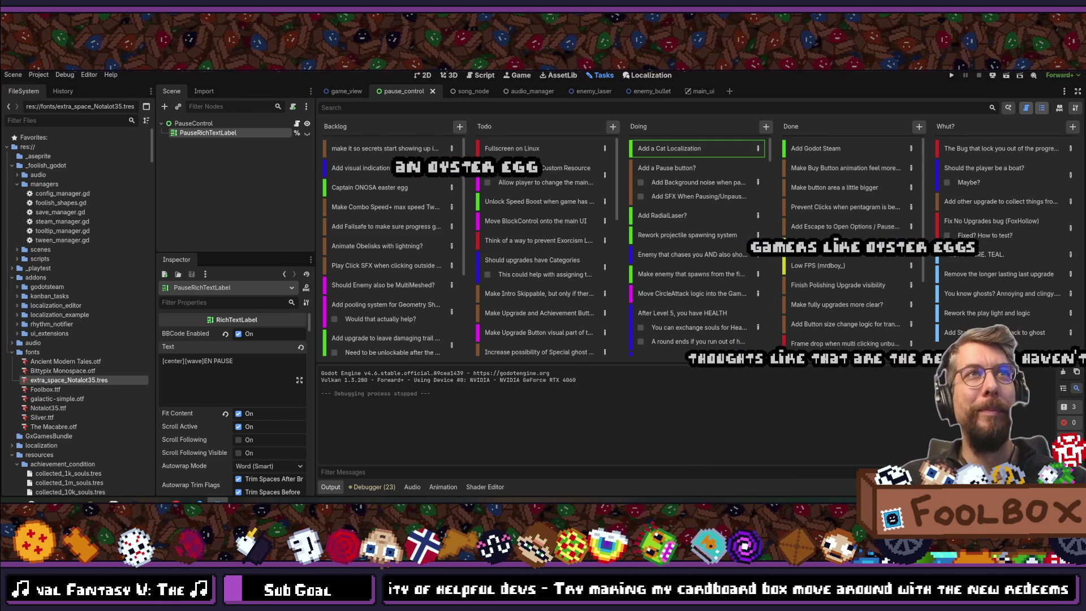
{"action": "left_click", "coordinate": [952, 75]}
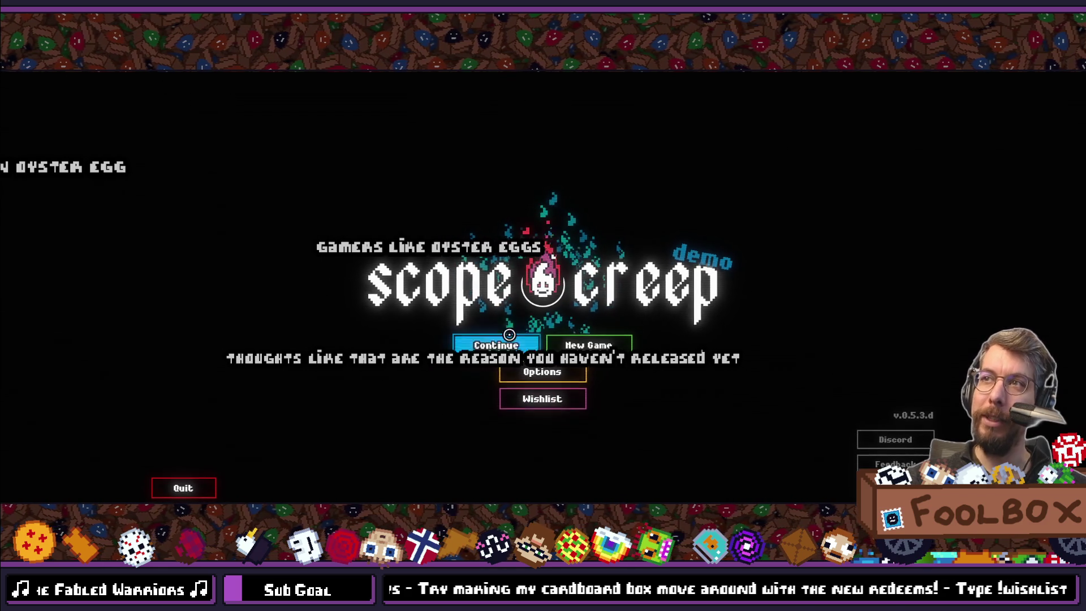
- Continue the saved game and start an Exorcism Level 11 run from the skill tree
{"action": "left_click", "coordinate": [495, 346]}
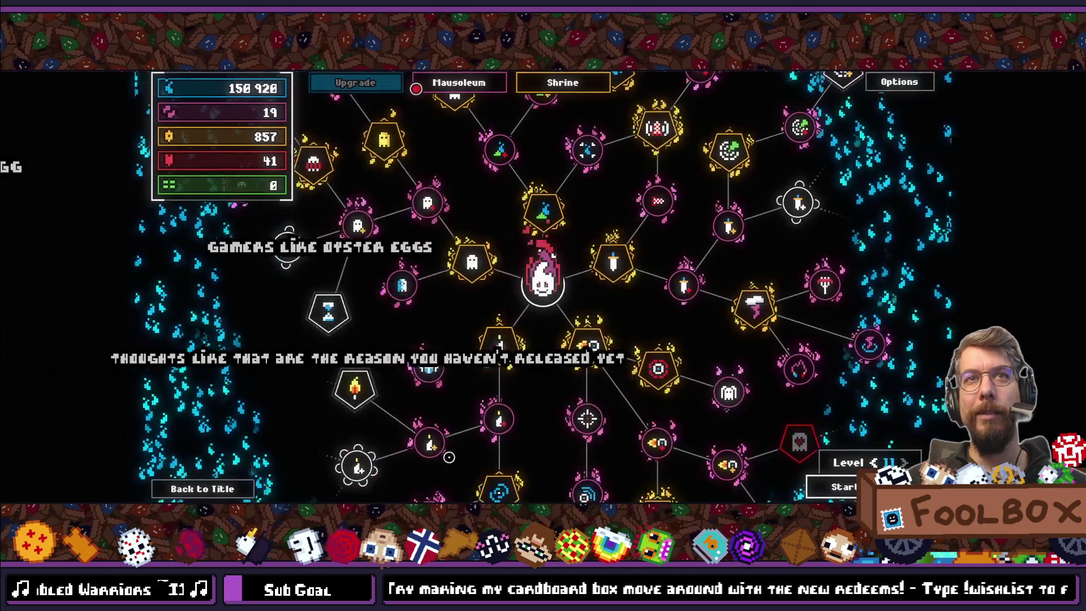
{"action": "left_click", "coordinate": [822, 481]}
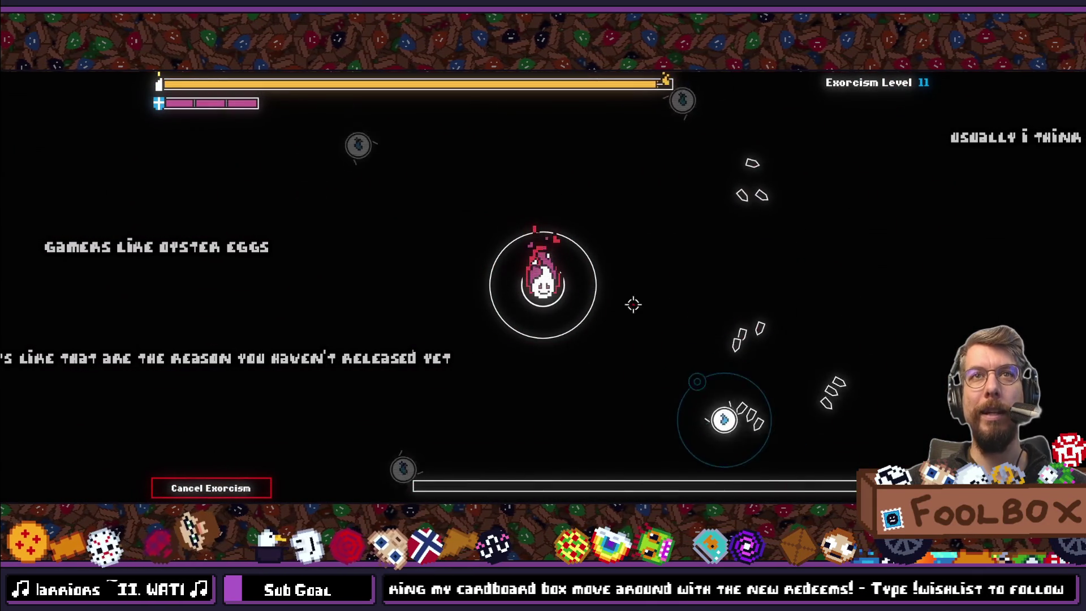
- Pause to confirm the EN PAUSE overlay, resume, then stop the game with F8
{"action": "key", "text": "Escape"}
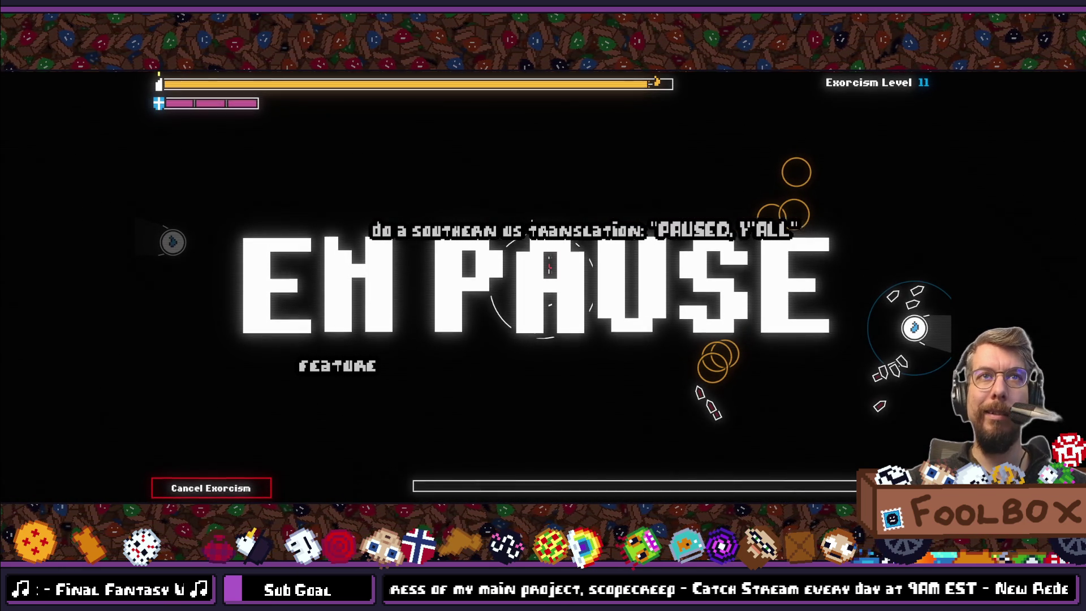
{"action": "key", "text": "Escape"}
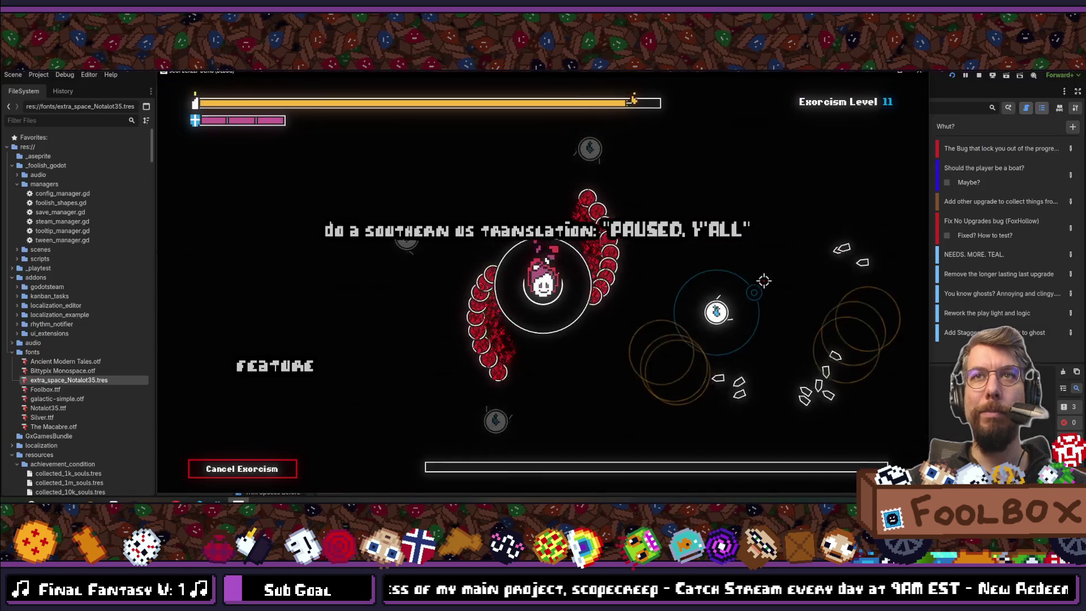
{"action": "key", "text": "F8"}
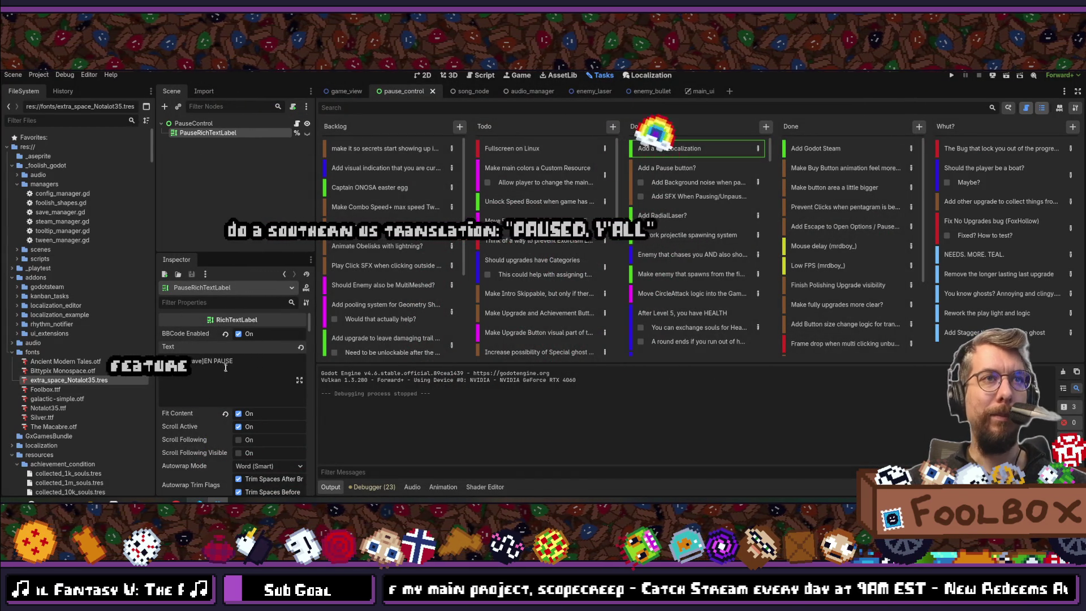
- Replace 'EN PAUSE' after [center][wave] with PAUSED in the label's Text field
{"action": "left_click_drag", "start_coordinate": [233, 360], "coordinate": [205, 360]}
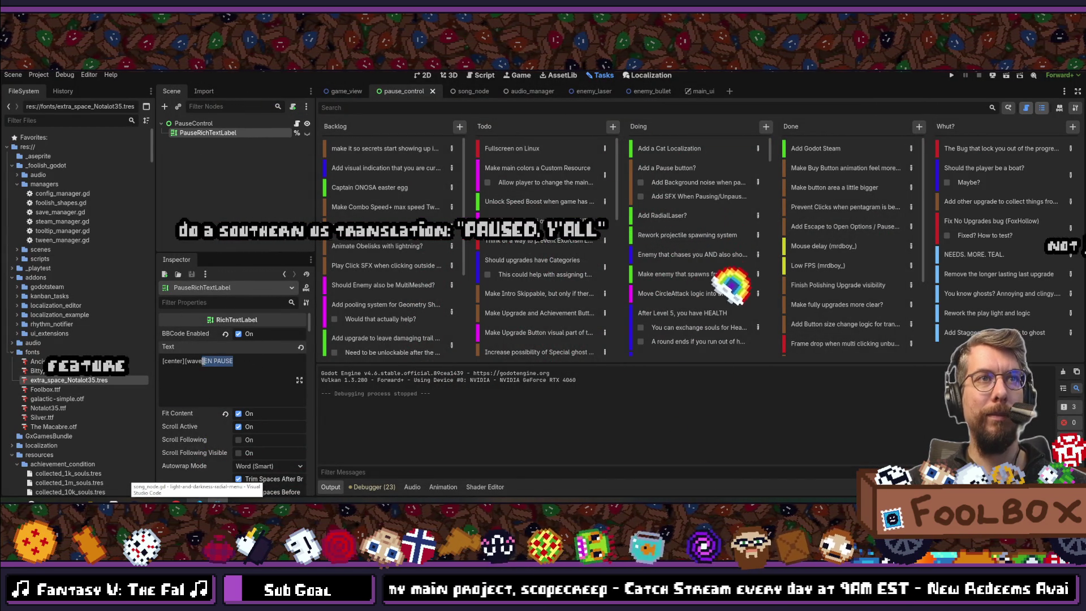
{"action": "type", "text": "PAUSED"}
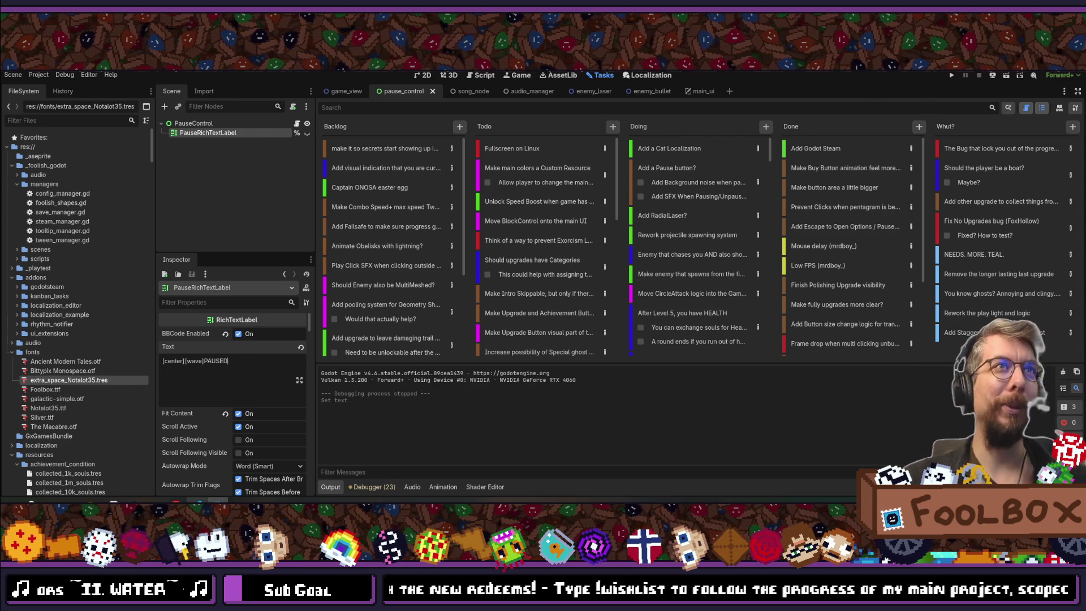
- Save pause_control with its label reading '[center][wave]PAUSED'
{"action": "key", "text": "ctrl+s"}
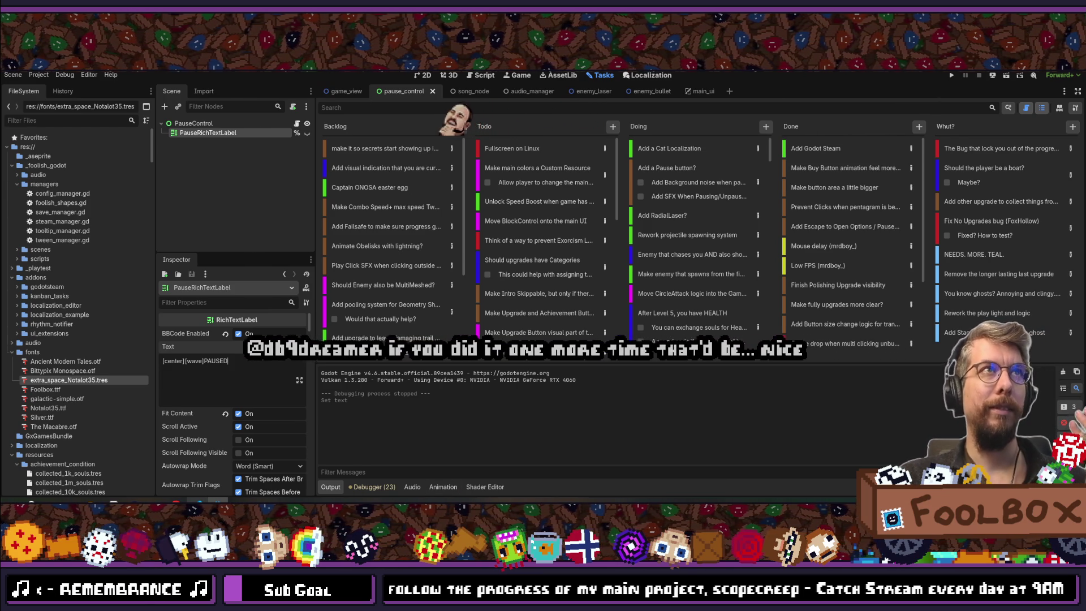
{"action": "key", "text": "shift+alt+o"}
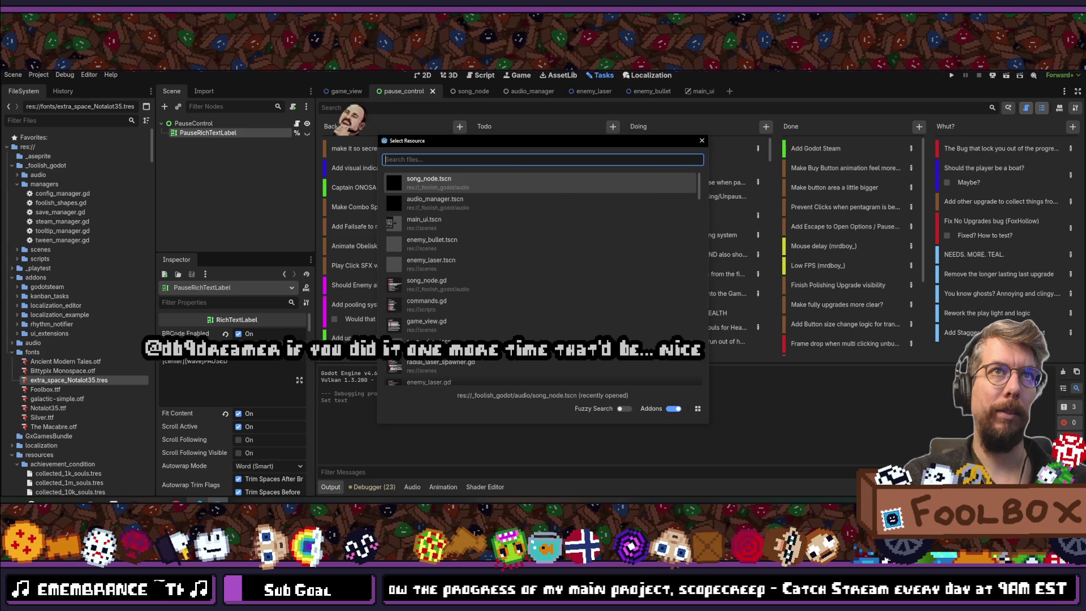
{"action": "key", "text": "Escape"}
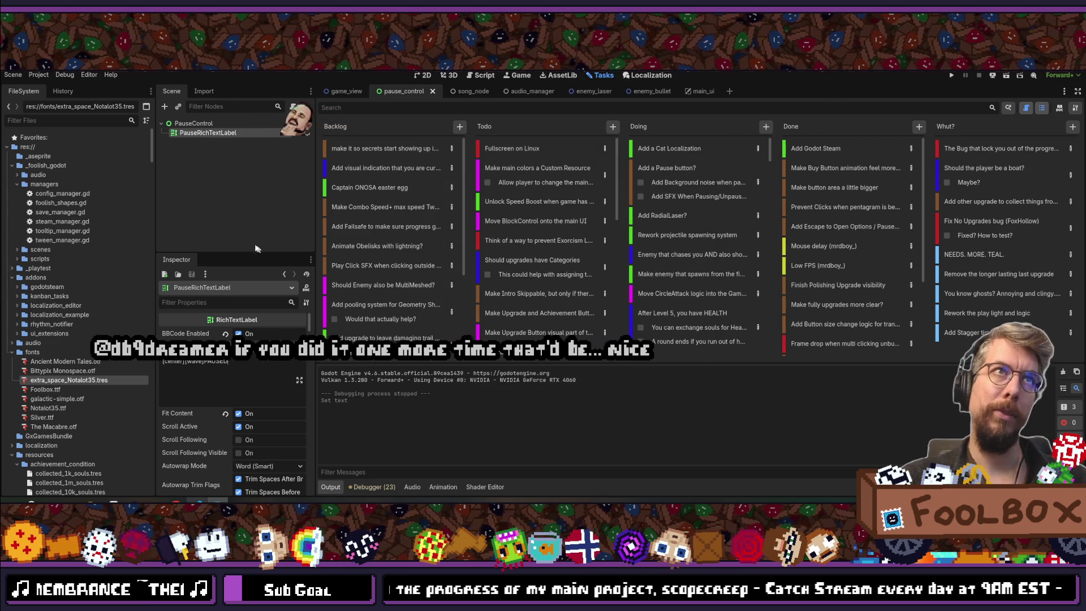
{"action": "left_click", "coordinate": [218, 173]}
{"action": "left_click", "coordinate": [204, 125]}
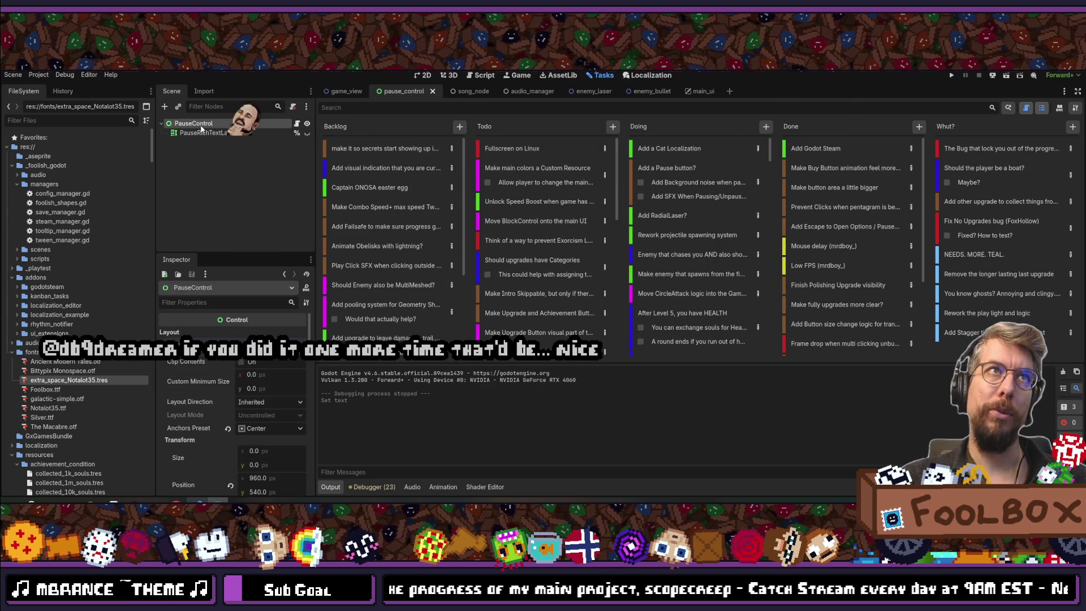
{"action": "left_click", "coordinate": [211, 134]}
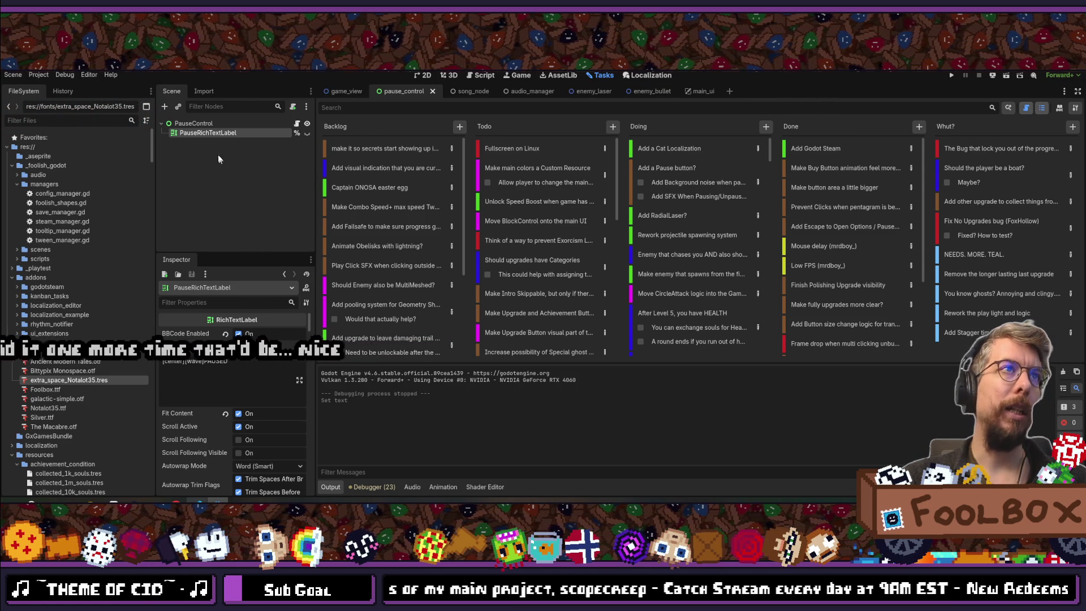
{"action": "left_click", "coordinate": [198, 124]}
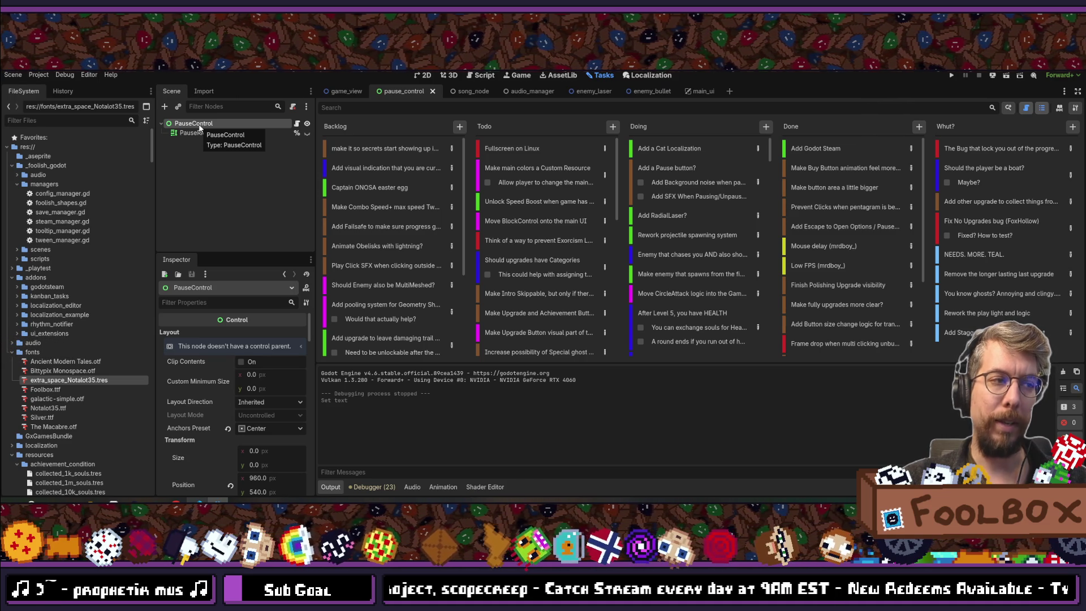
{"action": "right_click", "coordinate": [199, 127]}
- Open Create New Node for PauseControl and filter it by 'audiost'
{"action": "mouse_move", "coordinate": [227, 133]}
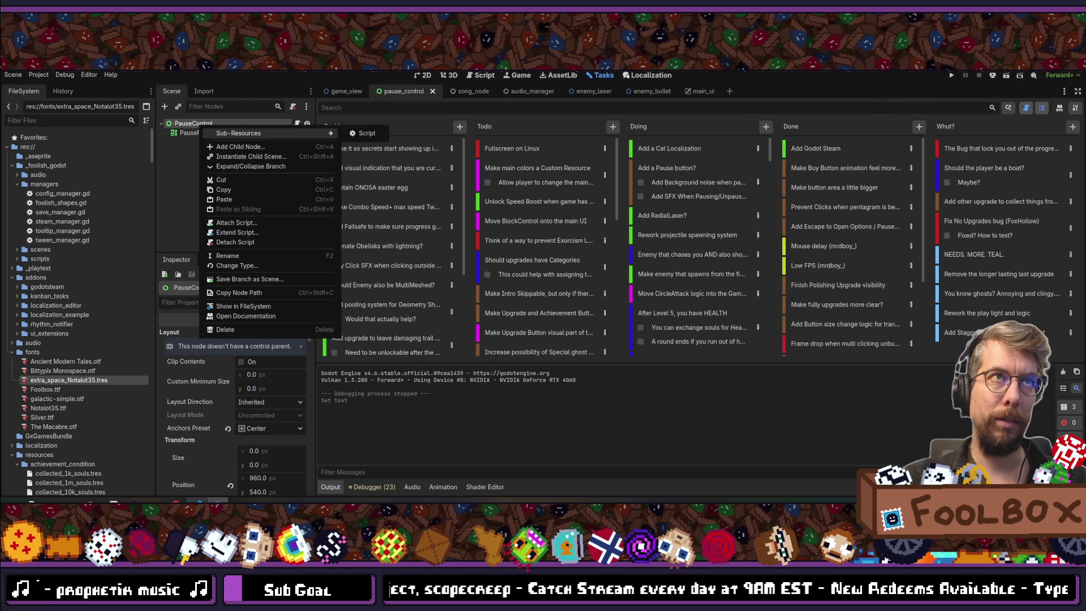
{"action": "left_click", "coordinate": [198, 100]}
{"action": "left_click", "coordinate": [165, 107]}
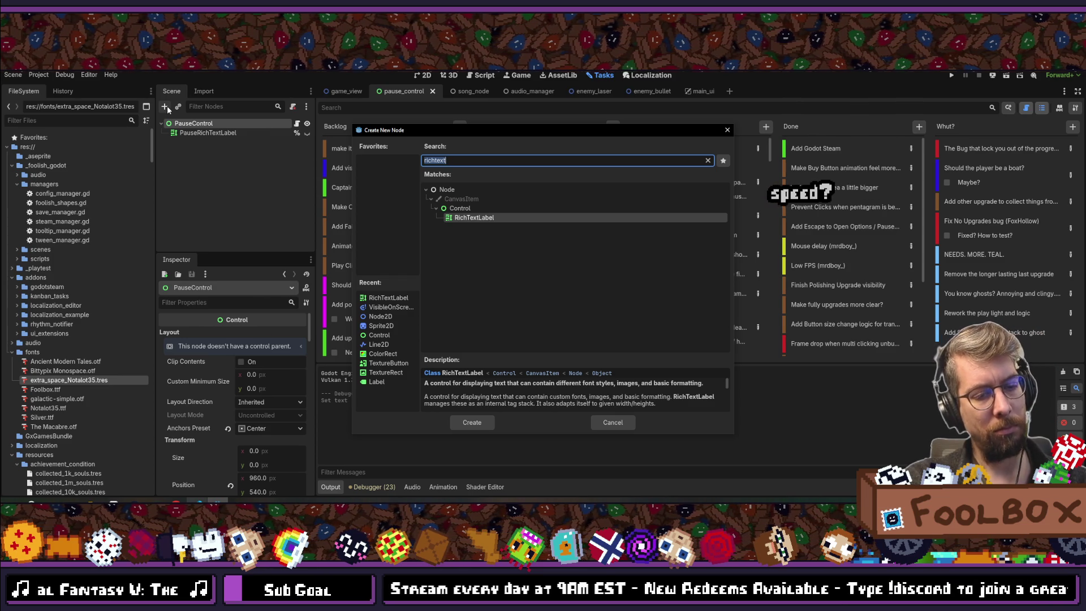
{"action": "type", "text": "audiost"}
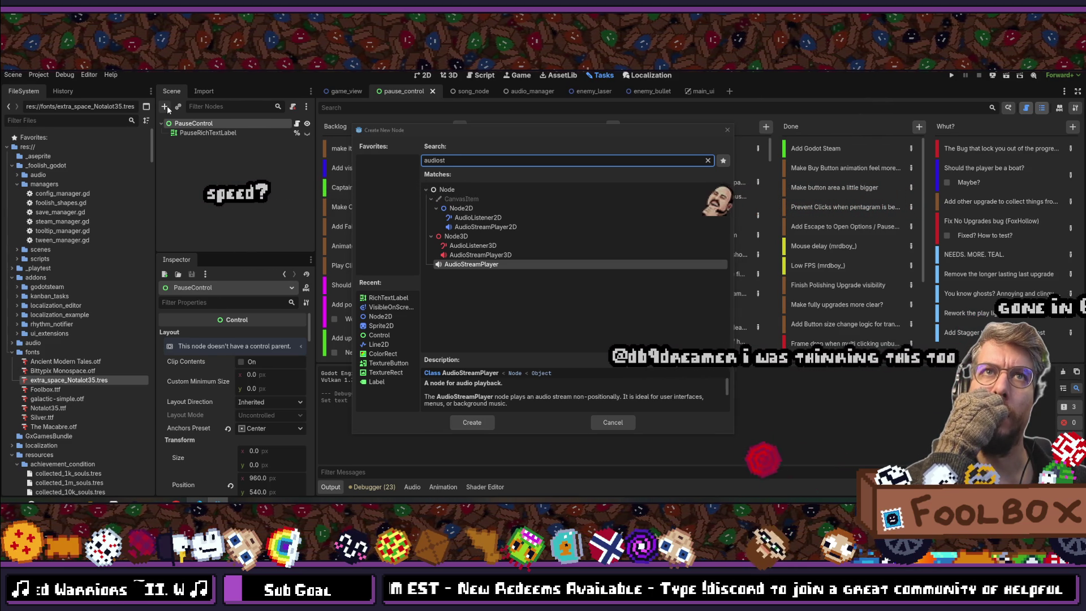
- Add an AudioStreamPlayer child under PauseControl and mark it Access as Unique Name
{"action": "left_click", "coordinate": [523, 135]}
{"action": "double_click", "coordinate": [468, 264]}
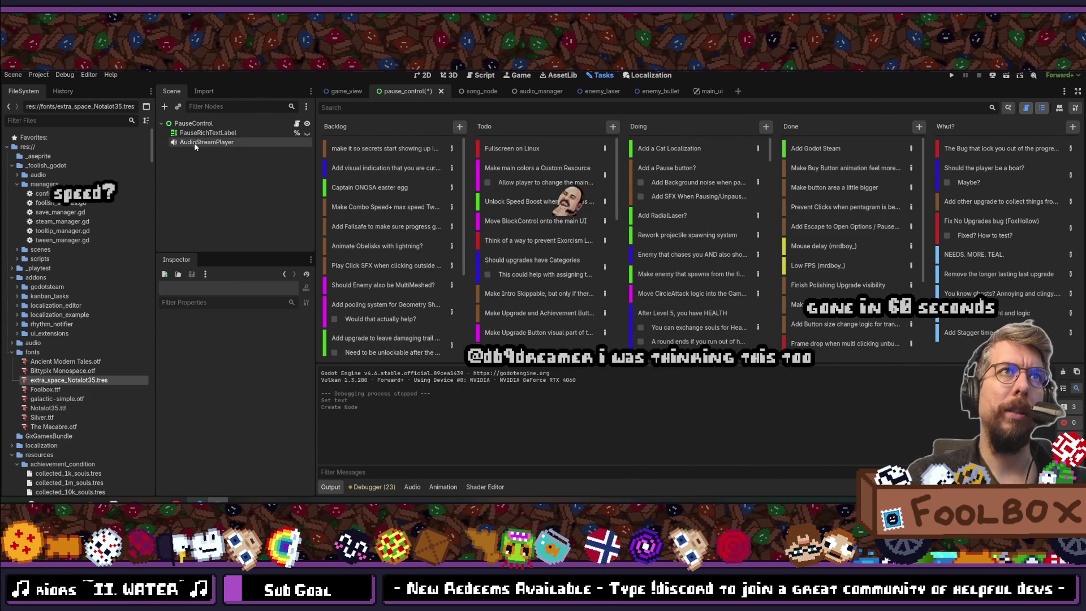
{"action": "right_click", "coordinate": [214, 145]}
{"action": "left_click", "coordinate": [267, 349]}
- Save the pause_control scene and review the AudioStreamPlayer's properties (empty stream, Master bus) in the Inspector
{"action": "key", "text": "ctrl+s"}
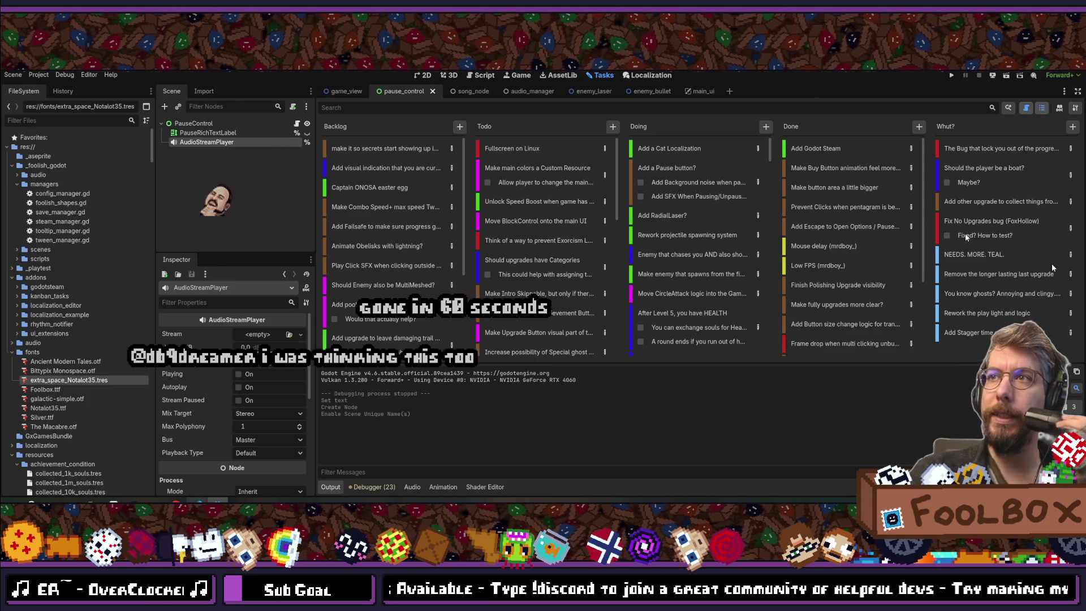
{"action": "left_click", "coordinate": [210, 140], "text": "ctrl"}
{"action": "left_click", "coordinate": [200, 142]}
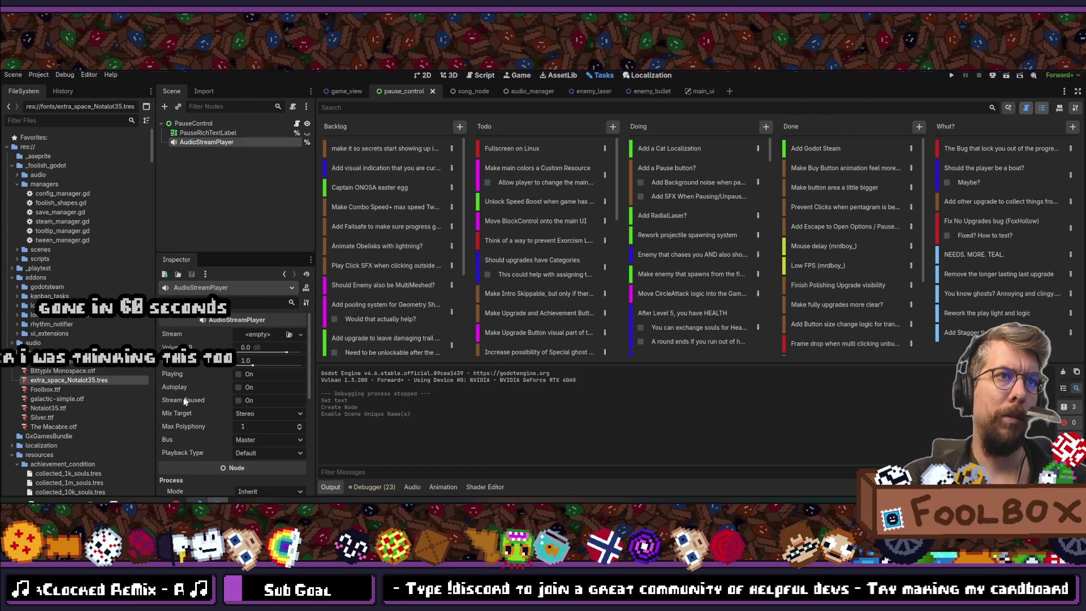
{"action": "mouse_move", "coordinate": [181, 400]}
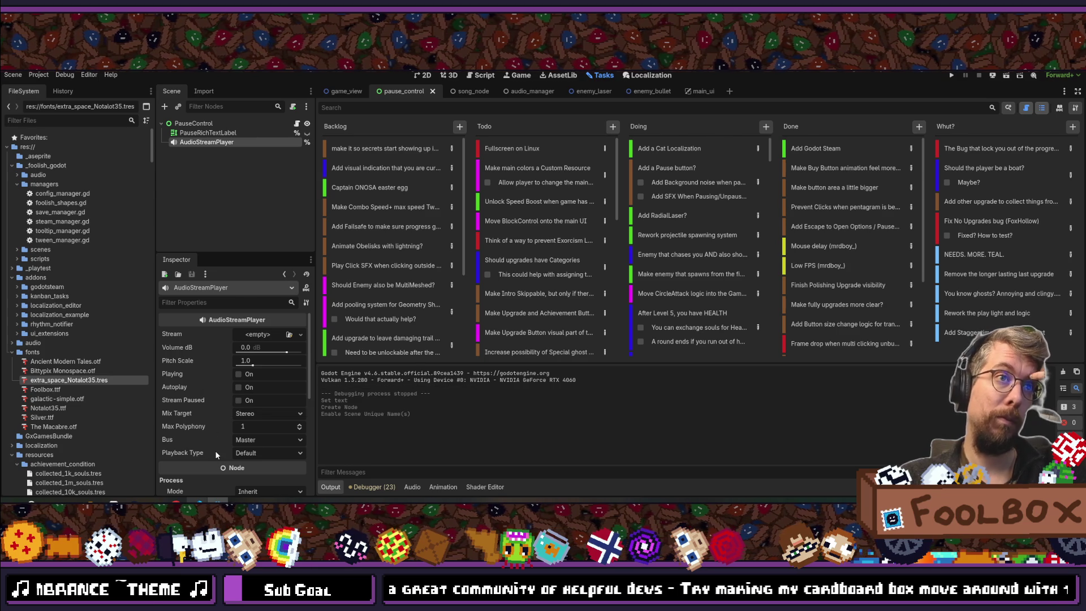
{"action": "scroll", "coordinate": [209, 394], "scroll_direction": "down", "scroll_amount": 3}
{"action": "scroll", "coordinate": [209, 395], "scroll_direction": "down", "scroll_amount": 2}
{"action": "scroll", "coordinate": [209, 395], "scroll_direction": "down", "scroll_amount": 3}
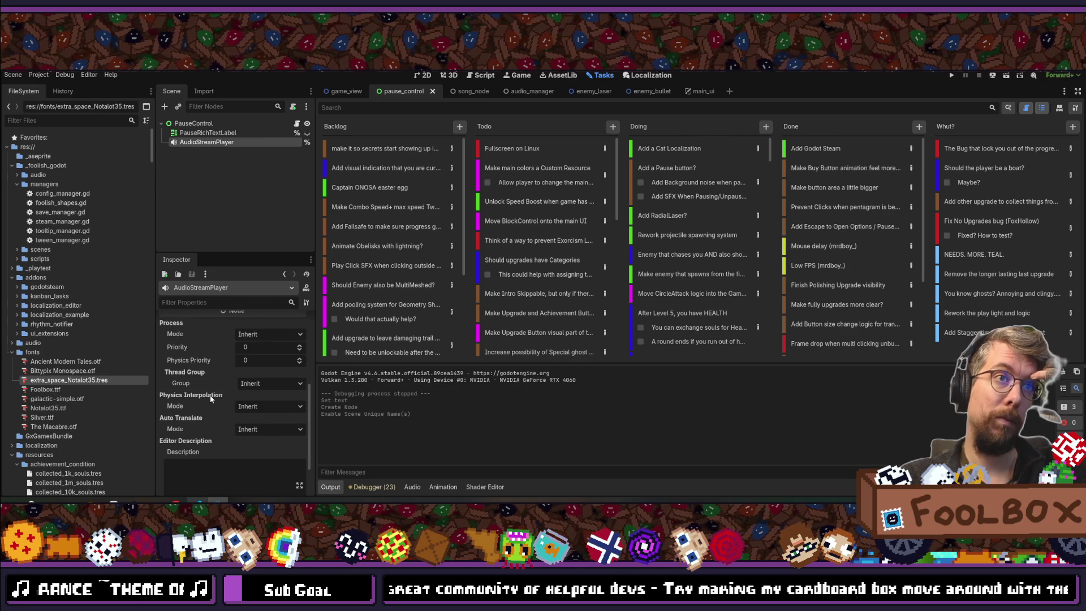
{"action": "scroll", "coordinate": [209, 394], "scroll_direction": "up", "scroll_amount": 8}
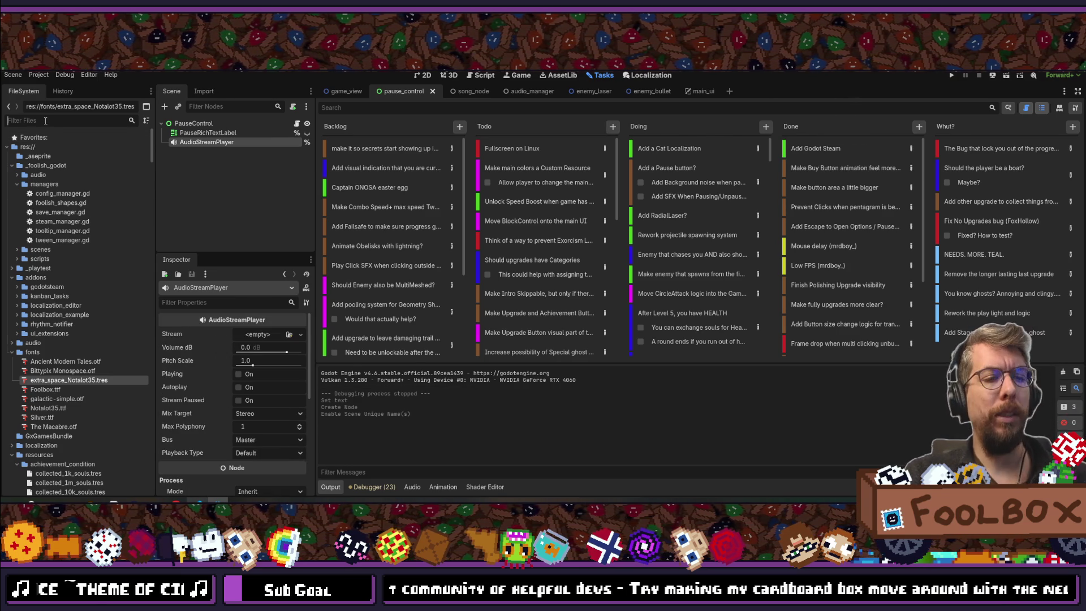
- Filter the FileSystem for 'sfx' and inspect GhostSFX7.wav and button_click_sfx.ogg's import settings
{"action": "type", "text": "sfx"}
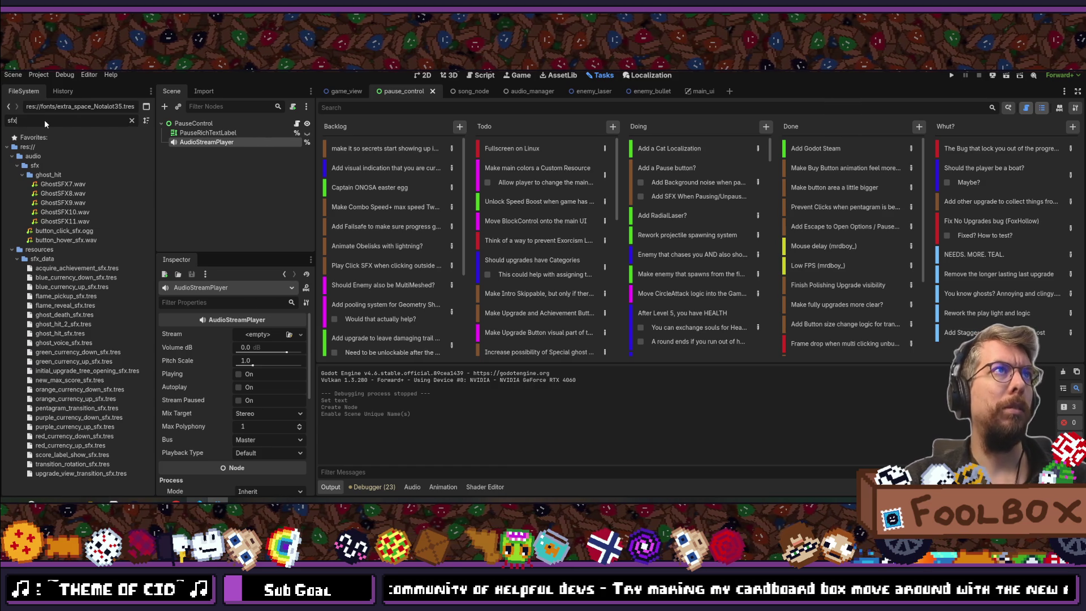
{"action": "left_click", "coordinate": [53, 185]}
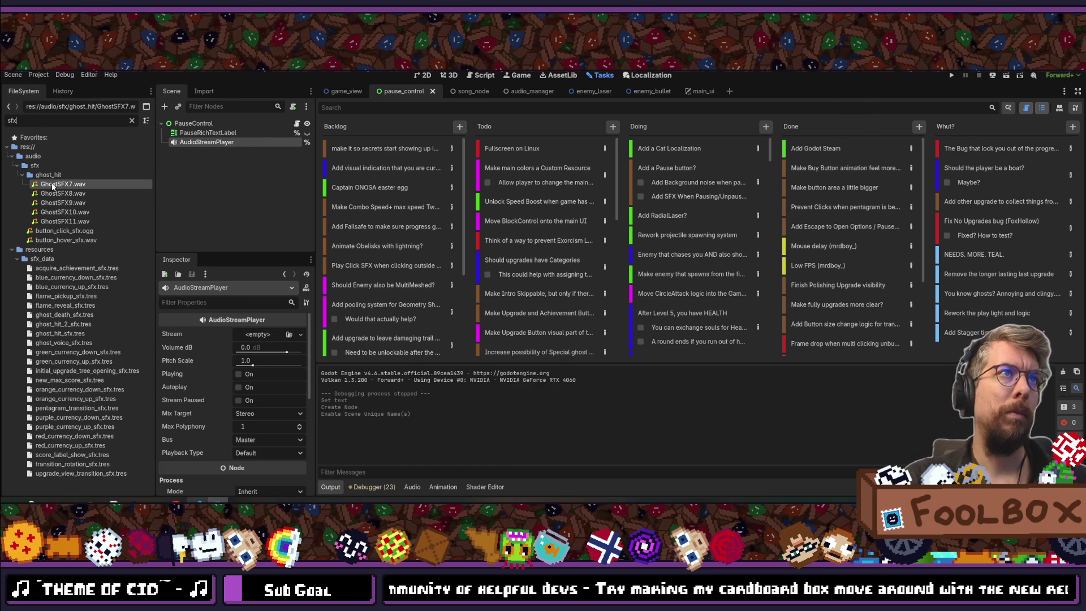
{"action": "scroll", "coordinate": [235, 385], "scroll_direction": "down", "scroll_amount": 3}
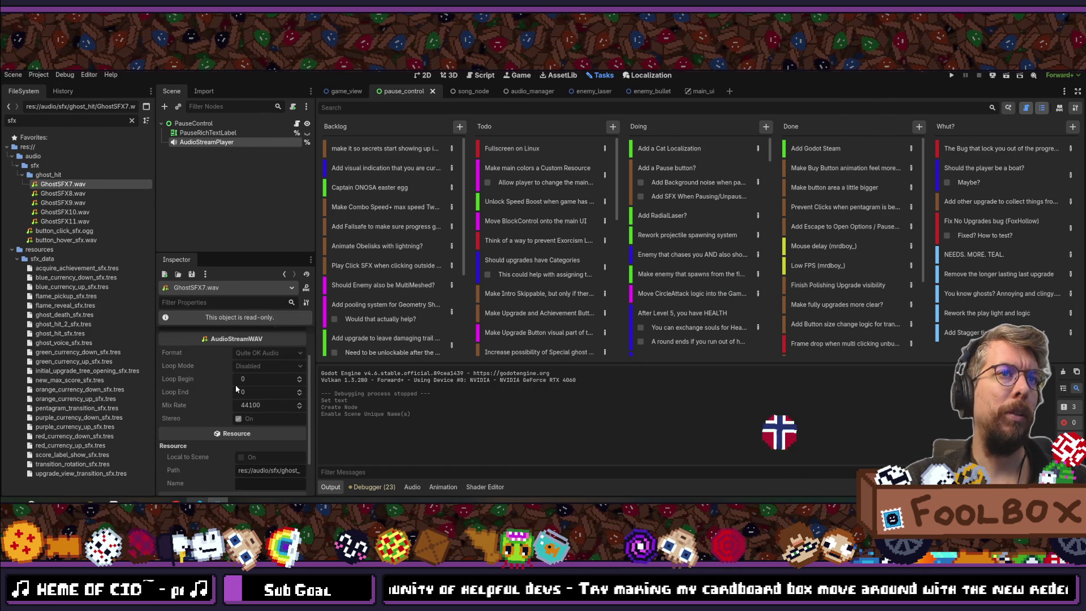
{"action": "scroll", "coordinate": [246, 392], "scroll_direction": "up", "scroll_amount": 3}
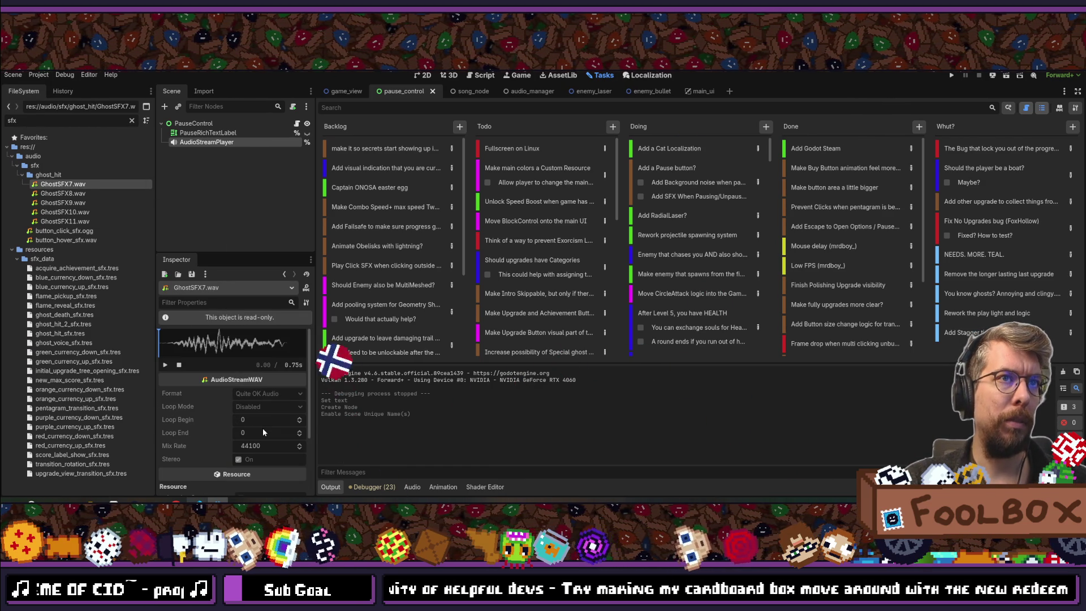
{"action": "left_click", "coordinate": [69, 231]}
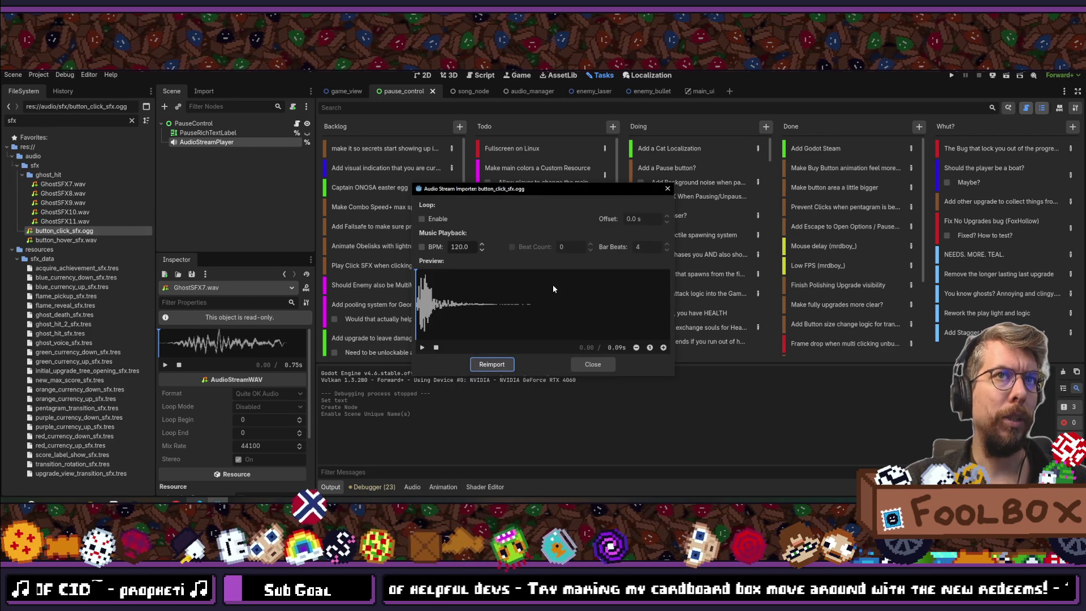
{"action": "left_click", "coordinate": [668, 188]}
- Inspect the 0.23-second button_hover_sfx.wav sound file's properties
{"action": "left_click", "coordinate": [78, 241]}
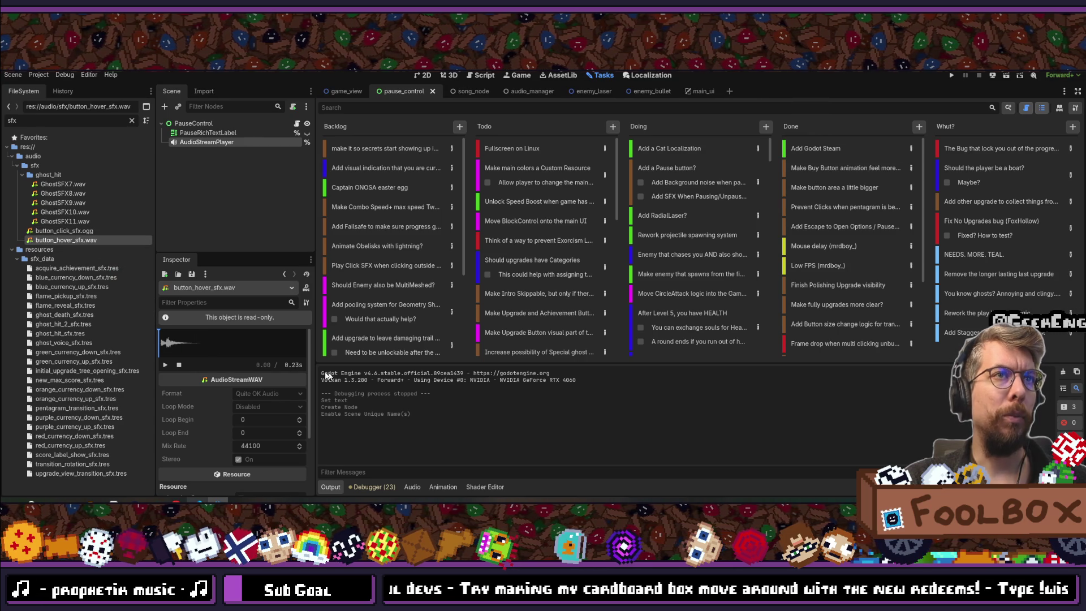
{"action": "scroll", "coordinate": [261, 381], "scroll_direction": "down", "scroll_amount": 2}
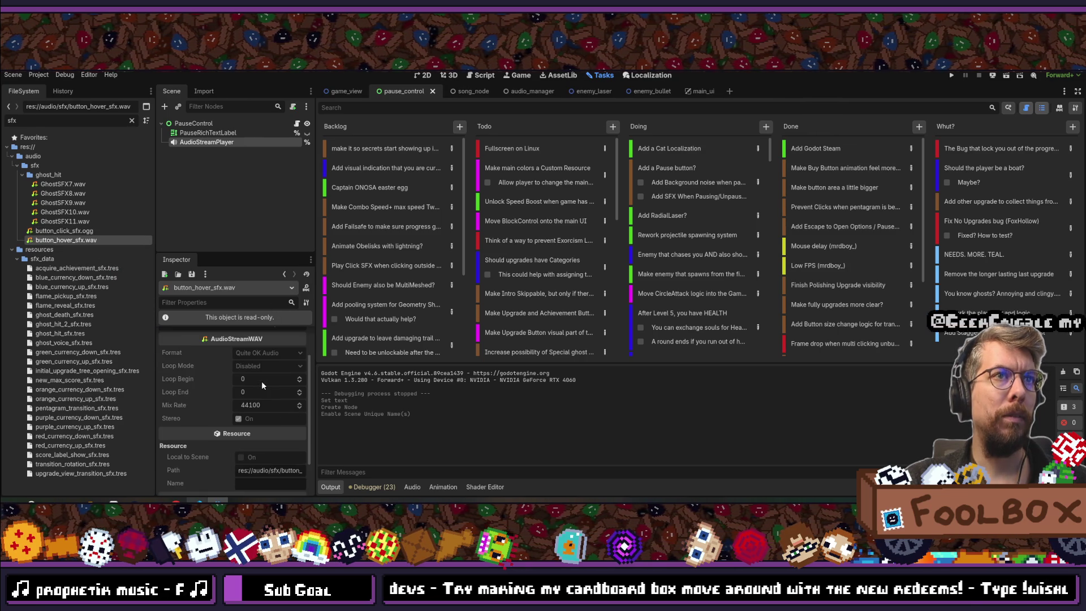
{"action": "scroll", "coordinate": [261, 381], "scroll_direction": "down", "scroll_amount": 1}
{"action": "scroll", "coordinate": [262, 381], "scroll_direction": "up", "scroll_amount": 3}
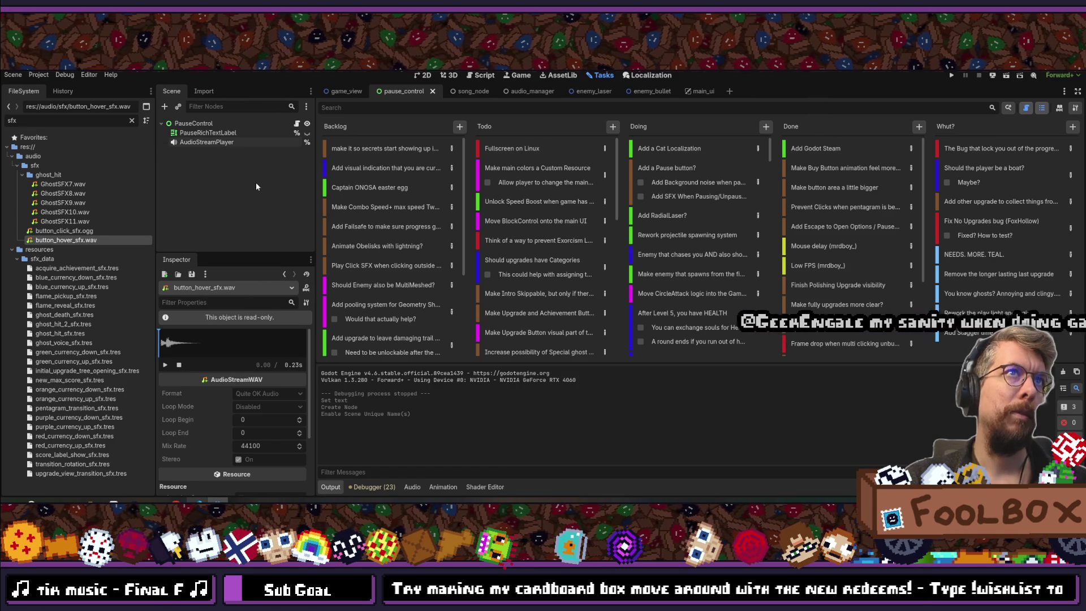
- Back on the AudioStreamPlayer, filter its properties for 'loop', then clear the filter
{"action": "left_click", "coordinate": [255, 142]}
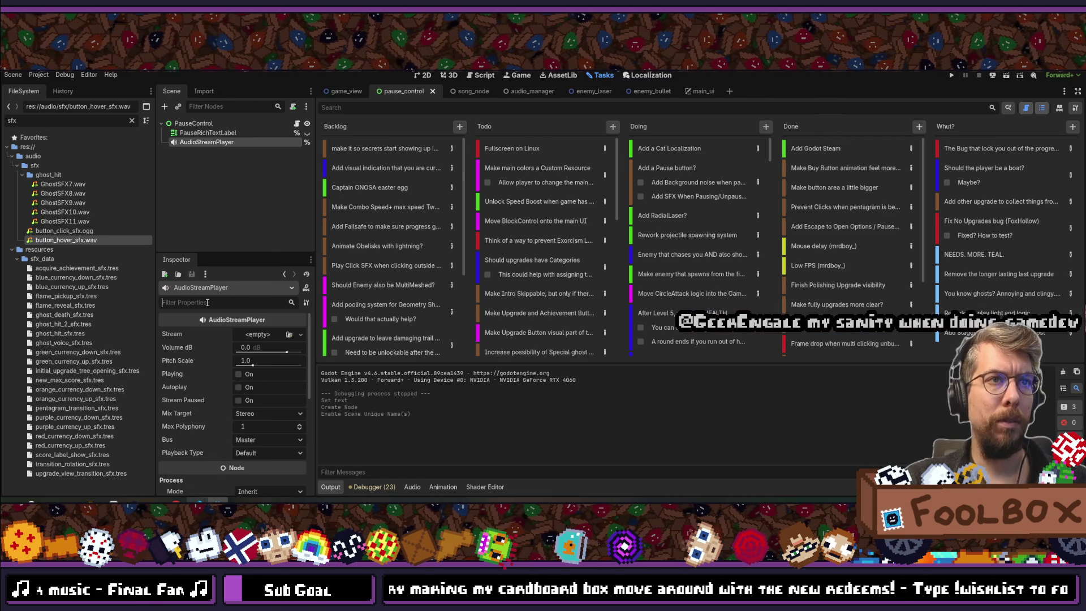
{"action": "type", "text": "loop"}
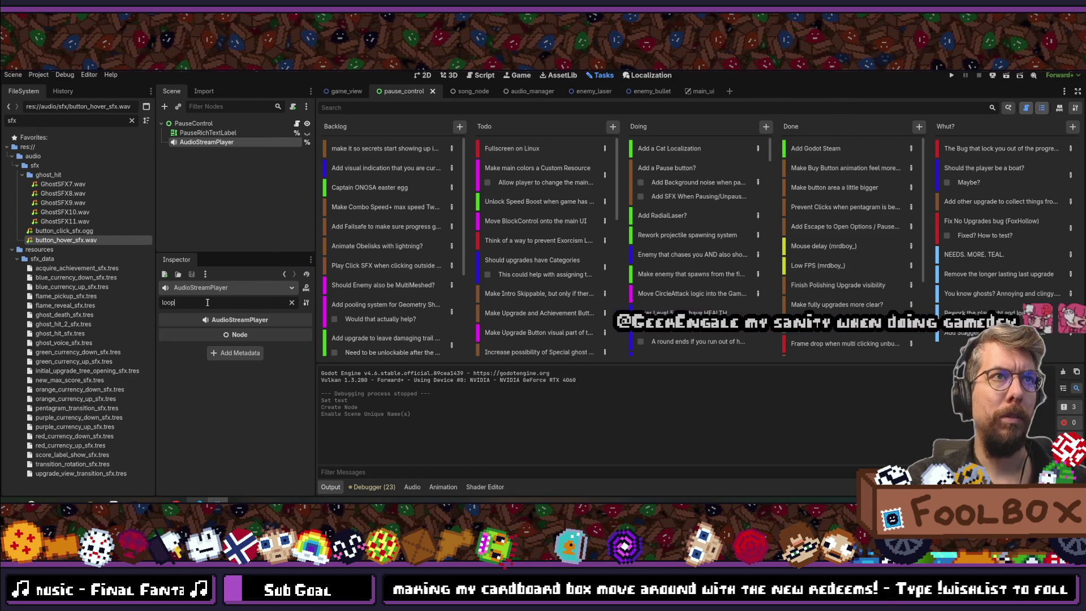
{"action": "key", "text": "BackSpace"}
{"action": "key", "text": "BackSpace"}
{"action": "key", "text": "BackSpace"}
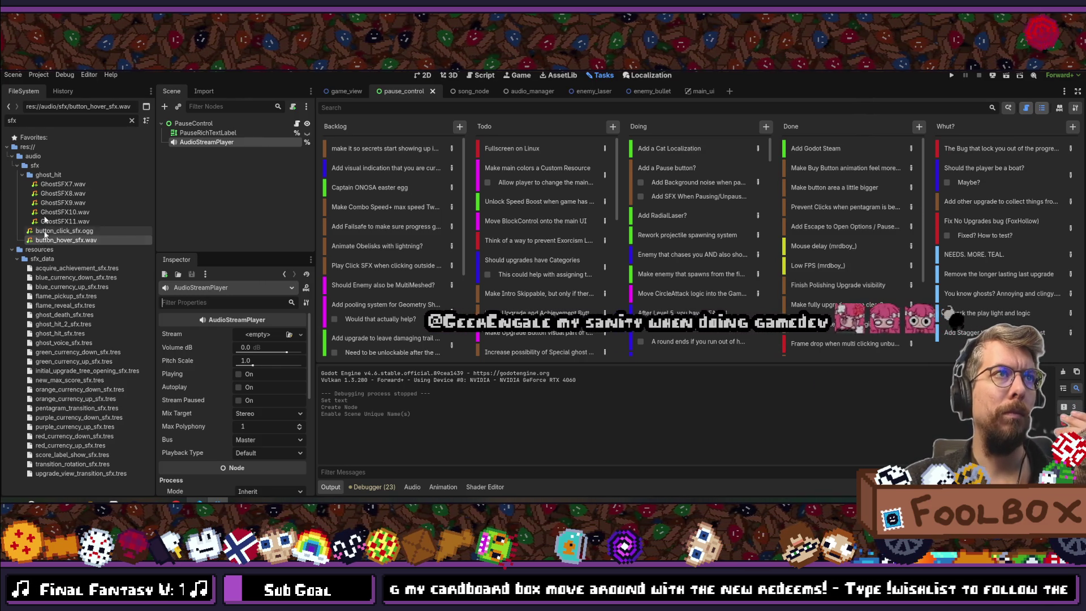
- Clear the sfx filter, expand the audio/sfx/raw folder, and widen the FileSystem dock
{"action": "left_click", "coordinate": [39, 175]}
{"action": "left_click", "coordinate": [35, 166]}
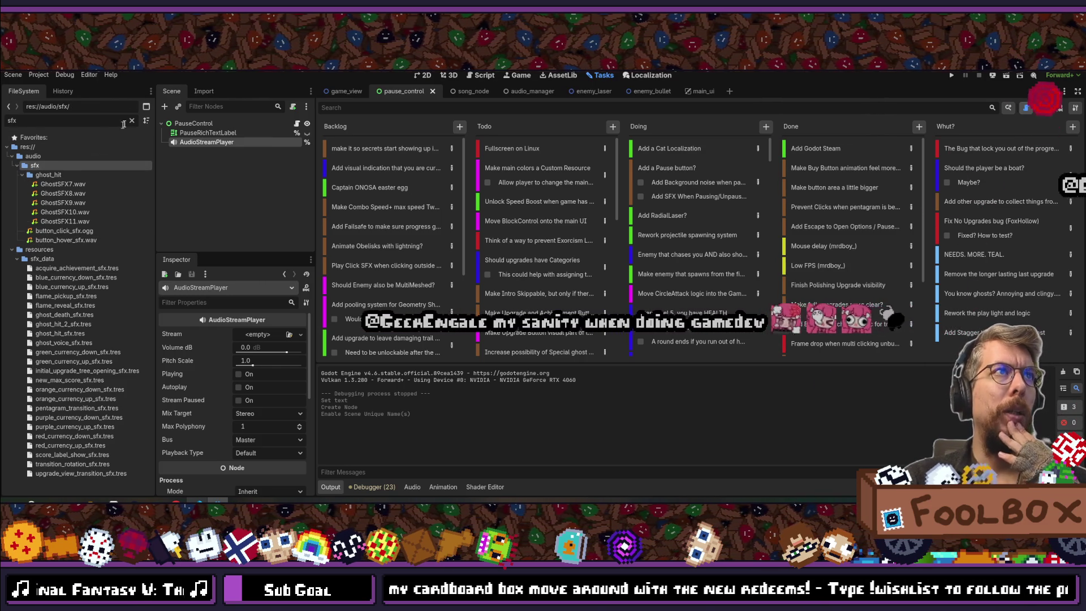
{"action": "left_click", "coordinate": [132, 121]}
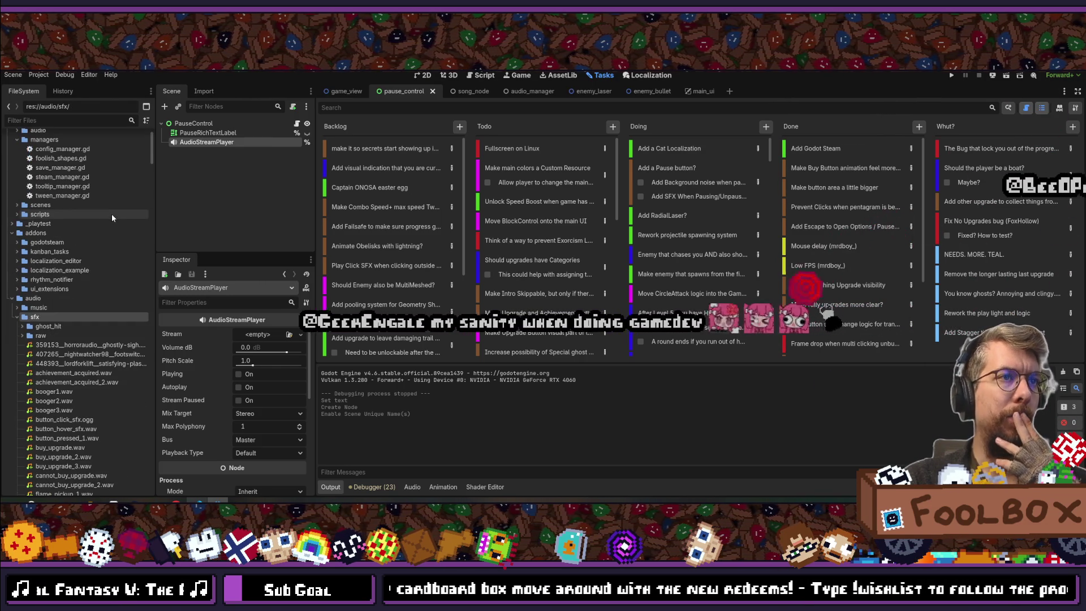
{"action": "scroll", "coordinate": [112, 227], "scroll_direction": "down", "scroll_amount": 3}
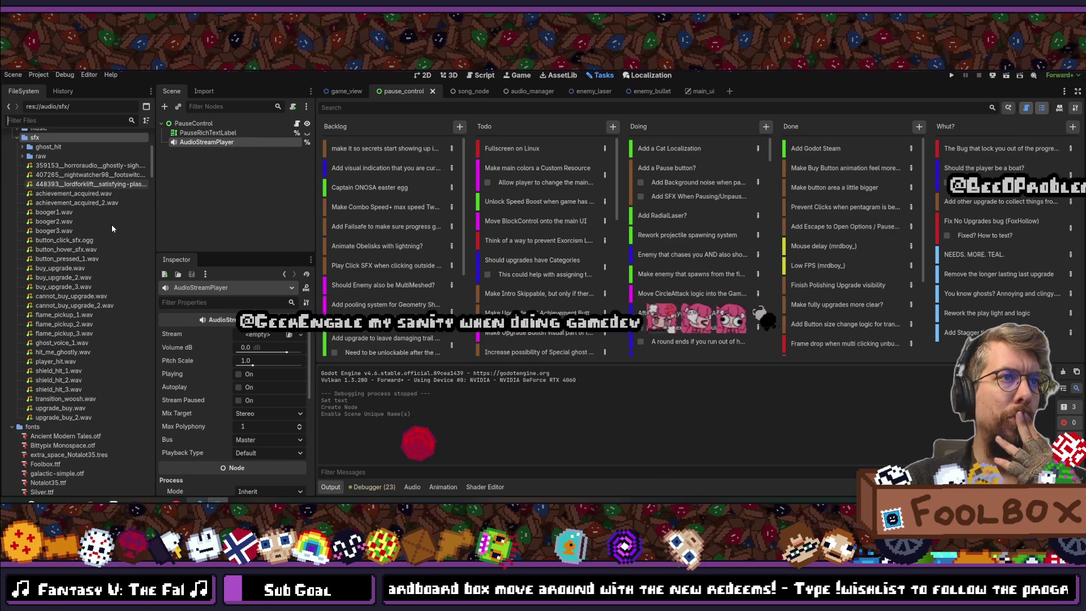
{"action": "scroll", "coordinate": [112, 228], "scroll_direction": "up", "scroll_amount": 4}
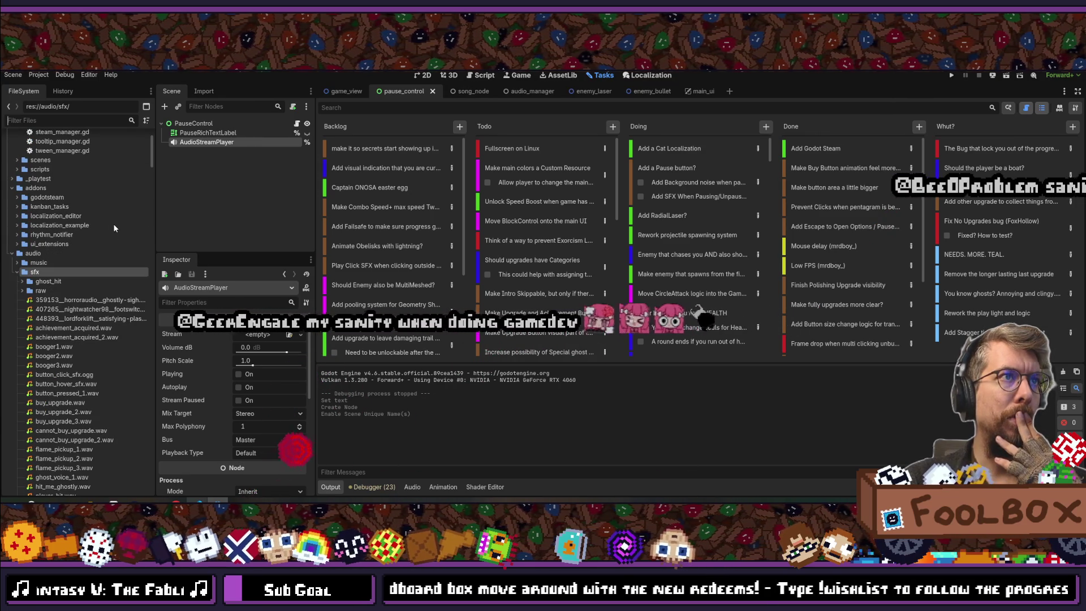
{"action": "left_click", "coordinate": [22, 281]}
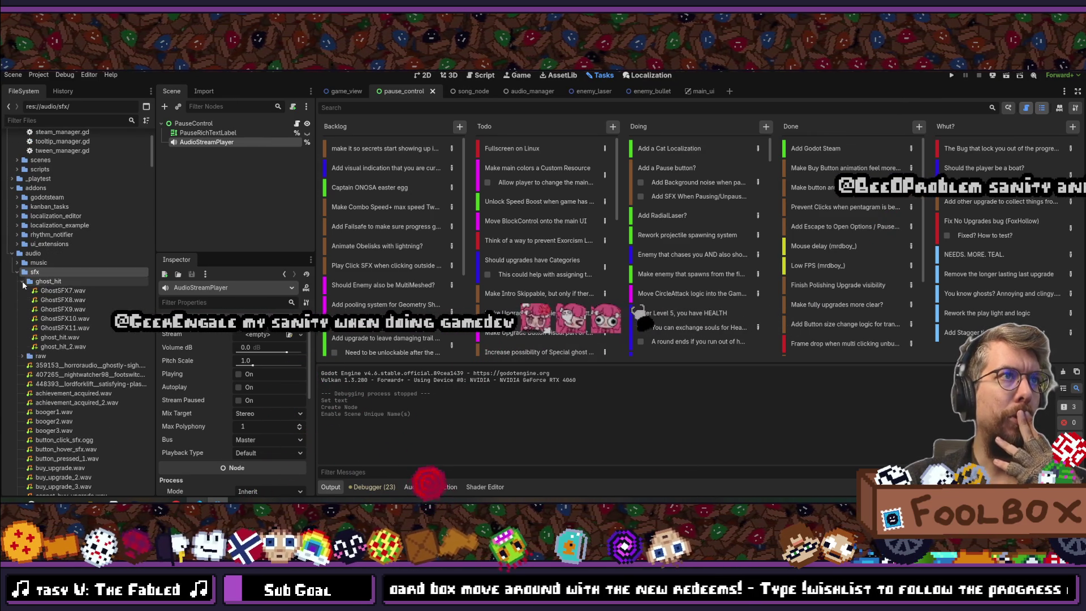
{"action": "left_click", "coordinate": [23, 283]}
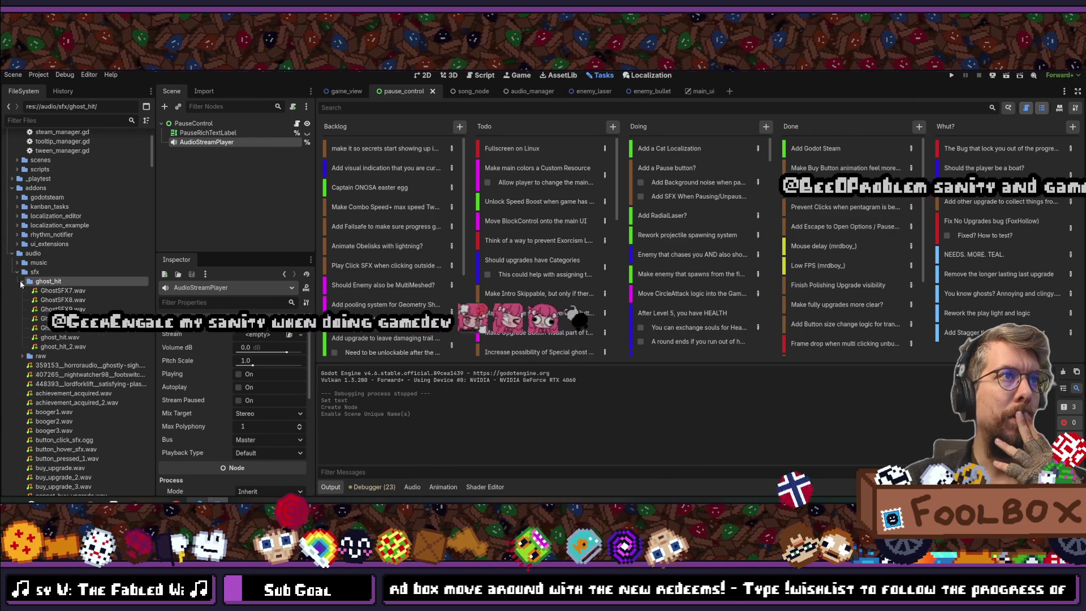
{"action": "left_click", "coordinate": [22, 291]}
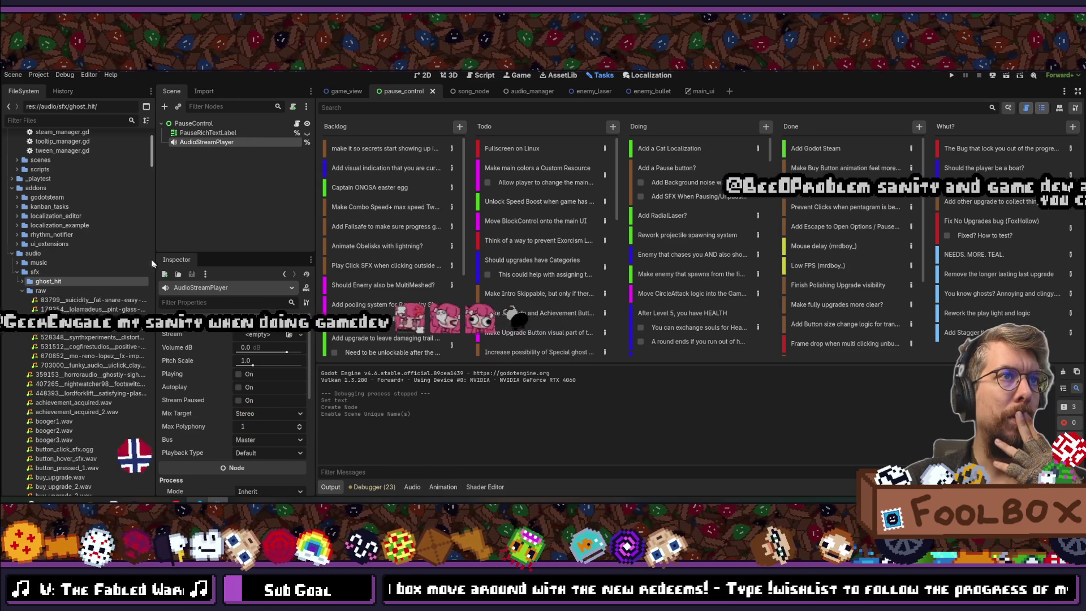
{"action": "mouse_move", "coordinate": [156, 256]}
{"action": "left_mouse_down"}
{"action": "mouse_move", "coordinate": [335, 254]}
{"action": "mouse_move", "coordinate": [172, 248]}
{"action": "mouse_move", "coordinate": [185, 248]}
{"action": "left_mouse_up"}
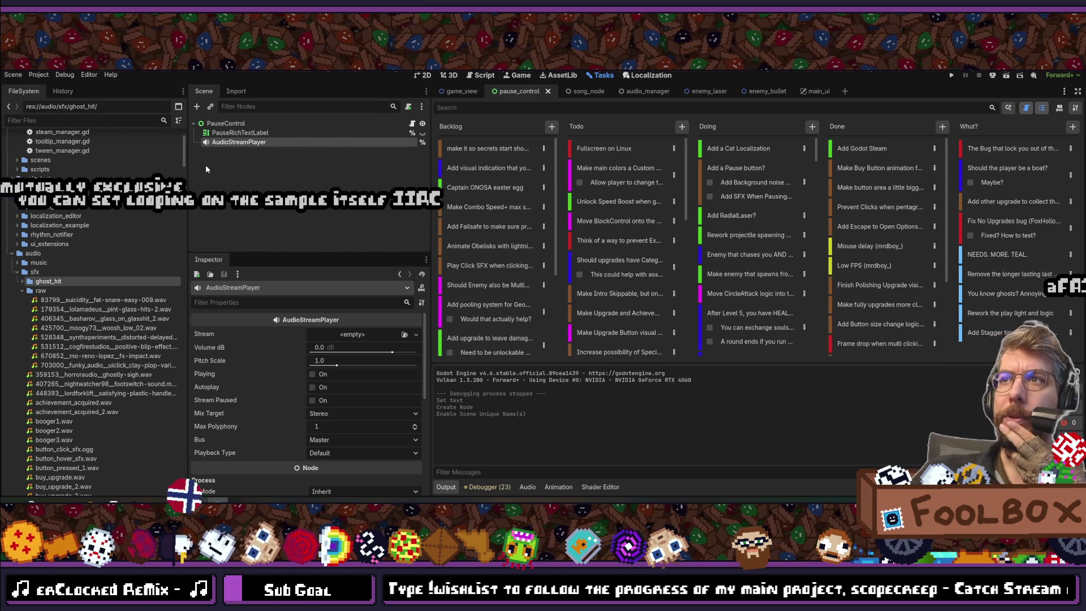
- Inspect the fat-snare, 528348 synth and footswitch samples, then select achievement_acquired_2.wav
{"action": "left_click", "coordinate": [159, 299]}
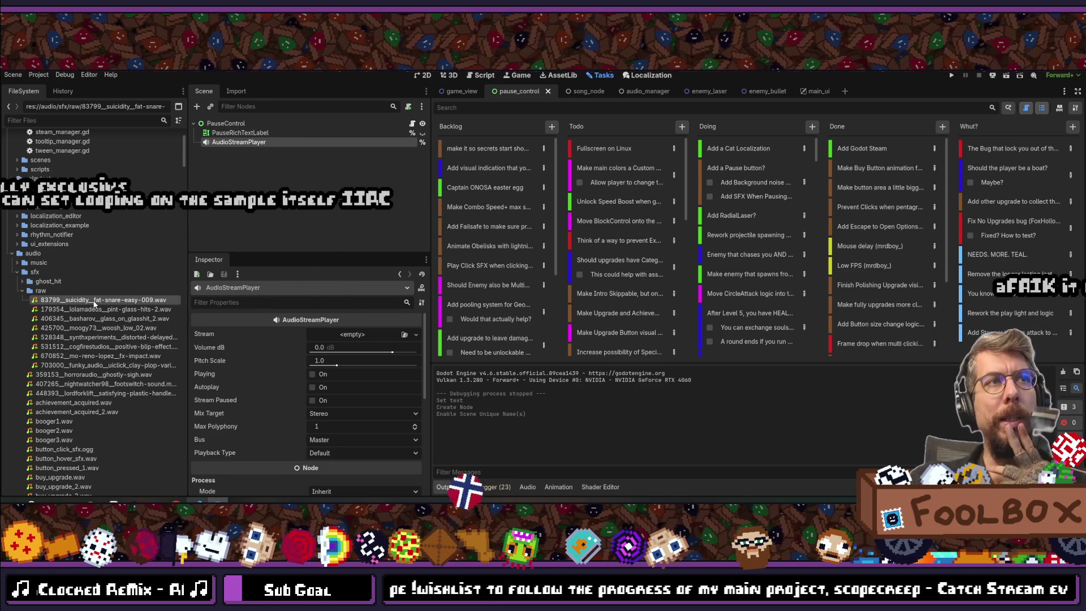
{"action": "scroll", "coordinate": [308, 402], "scroll_direction": "down", "scroll_amount": 2}
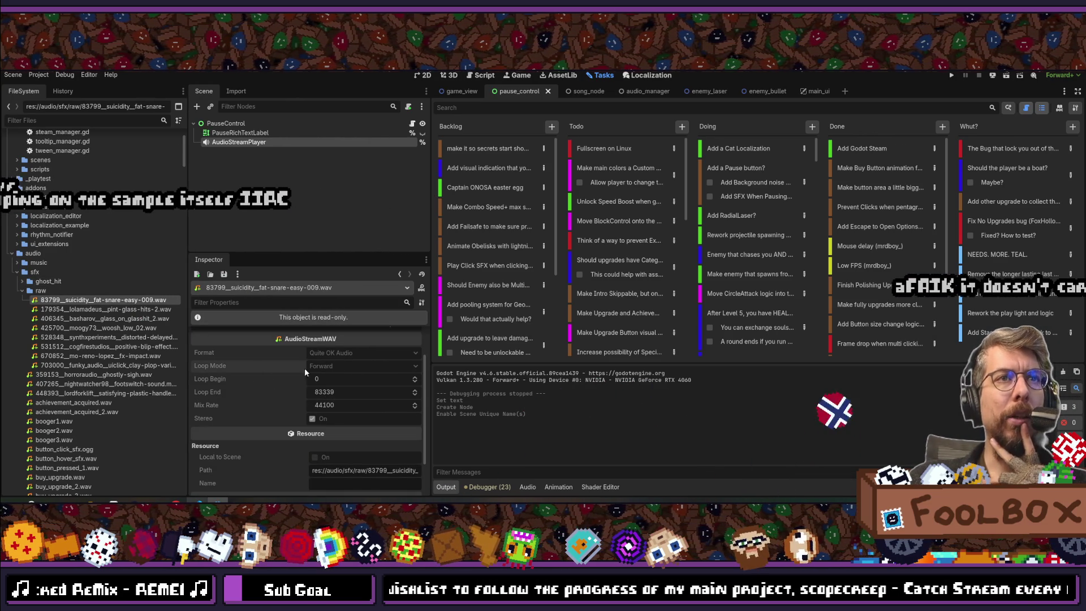
{"action": "left_click", "coordinate": [103, 338]}
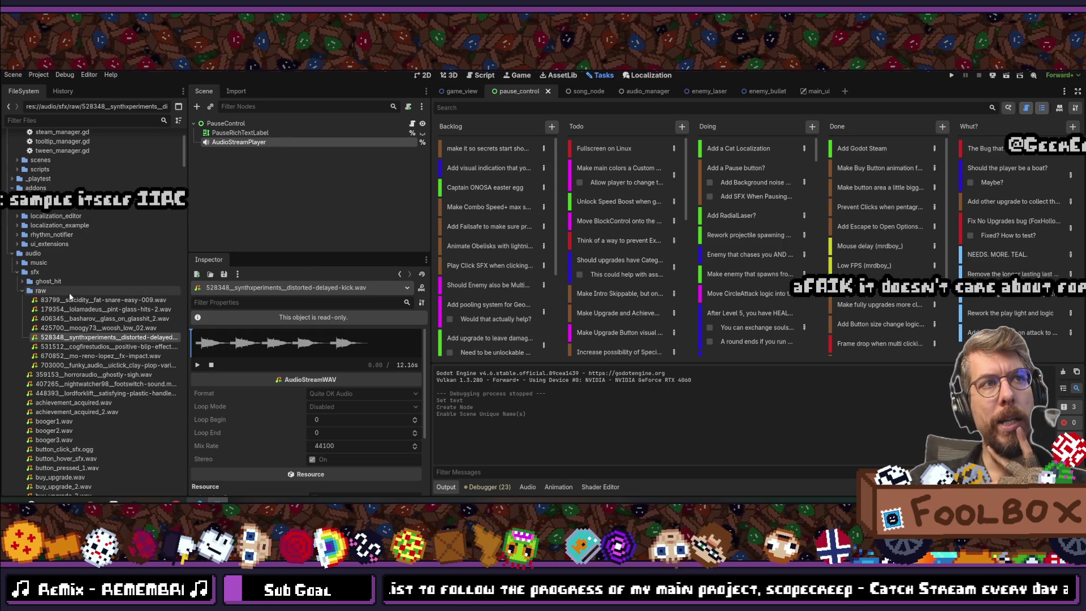
{"action": "double_click", "coordinate": [93, 384]}
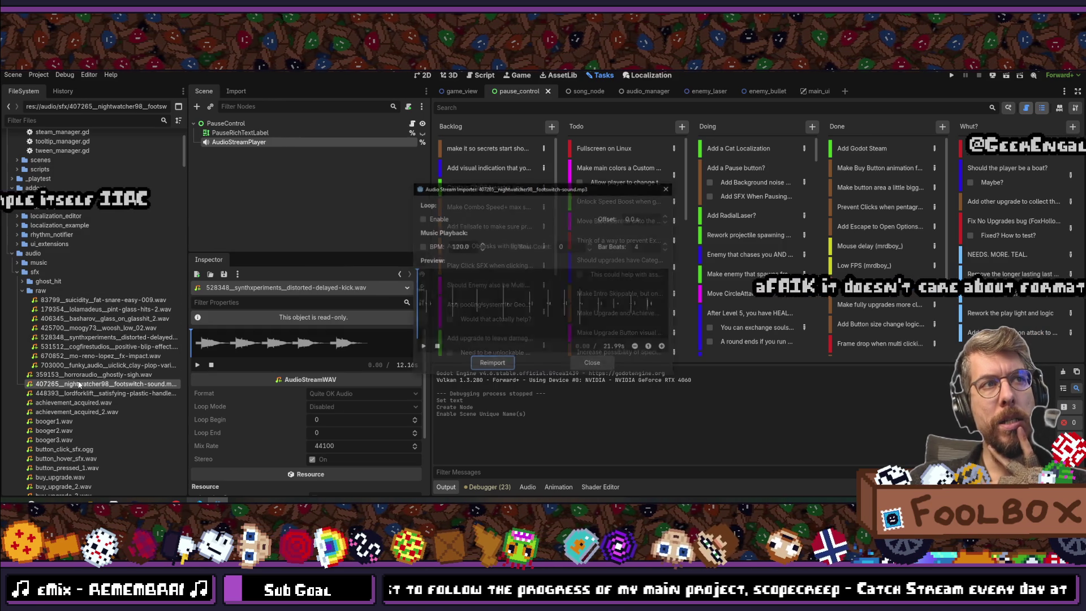
{"action": "left_click", "coordinate": [667, 190]}
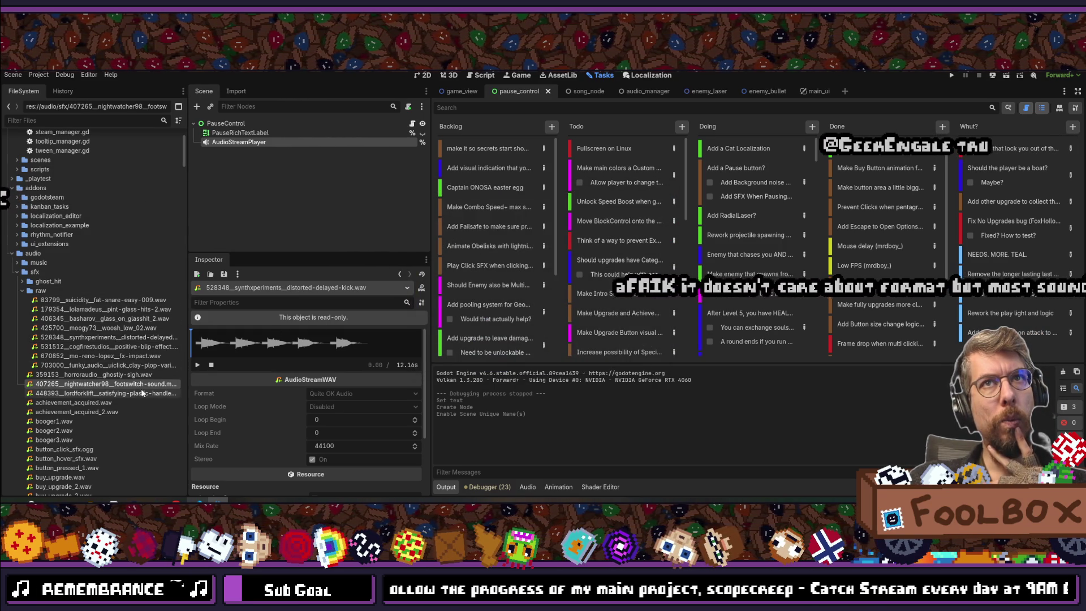
{"action": "left_click", "coordinate": [73, 414]}
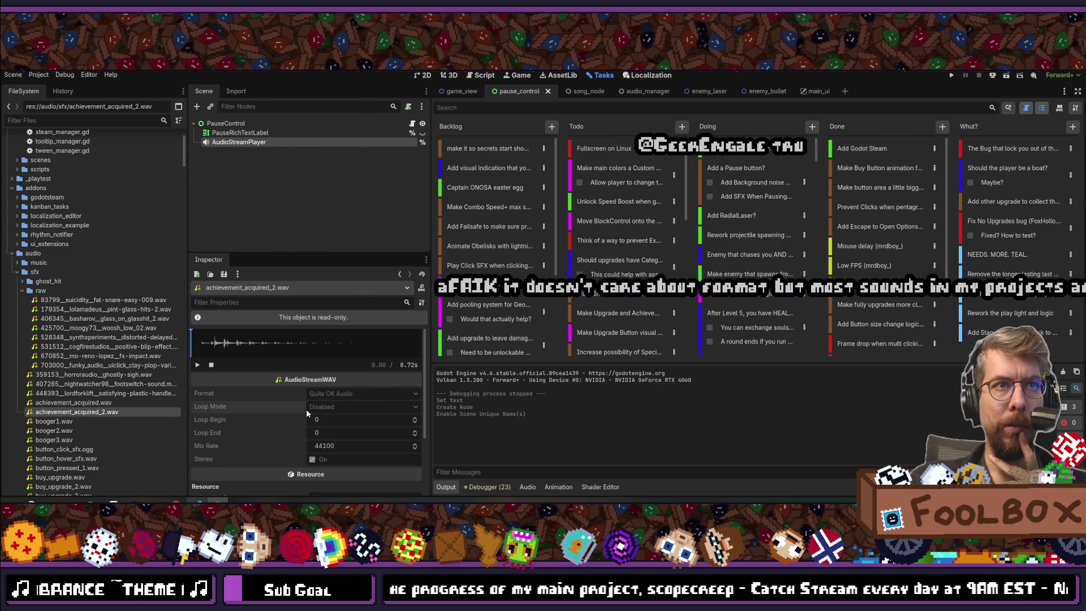
- Show achievement_acquired_2.wav's enlarged import settings and leave Loop Mode on Detect From WAV
{"action": "left_click", "coordinate": [243, 91]}
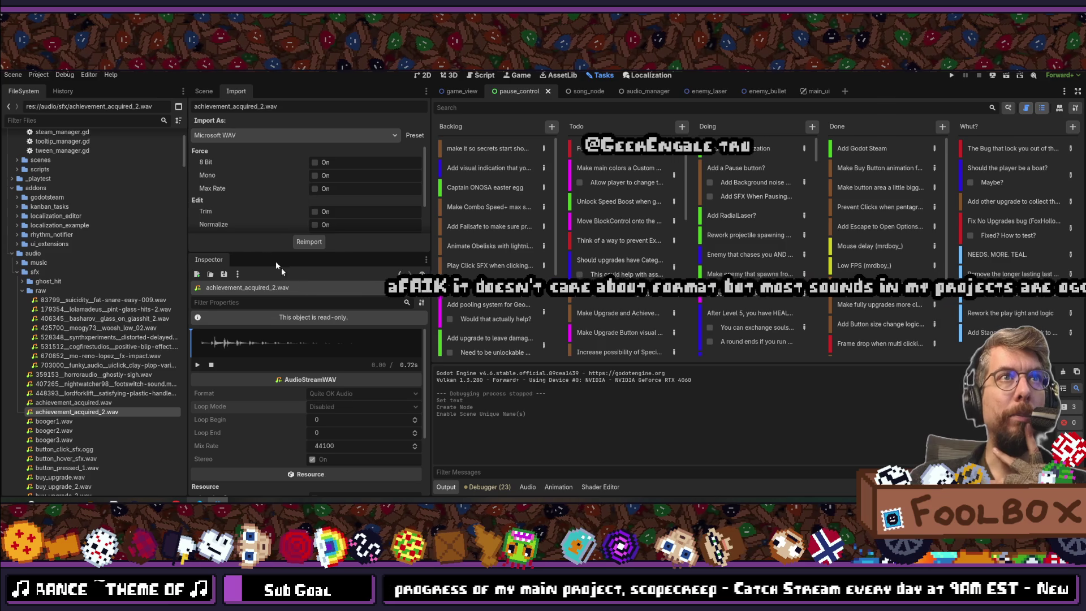
{"action": "mouse_move", "coordinate": [249, 253]}
{"action": "left_mouse_down"}
{"action": "mouse_move", "coordinate": [252, 416]}
{"action": "mouse_move", "coordinate": [253, 360]}
{"action": "left_mouse_up"}
{"action": "left_click", "coordinate": [368, 238]}
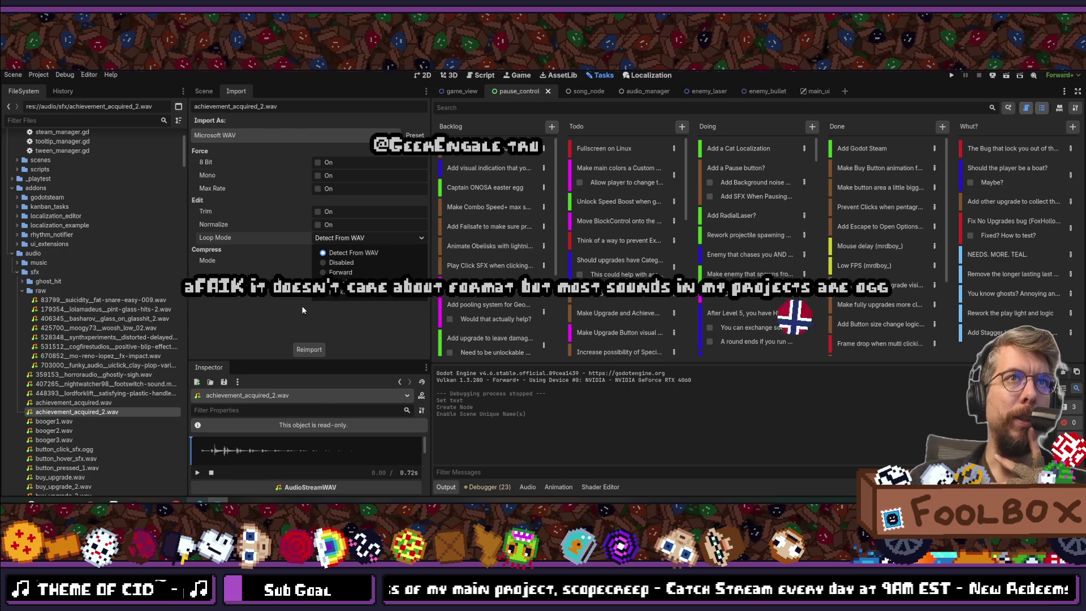
{"action": "left_click", "coordinate": [278, 278]}
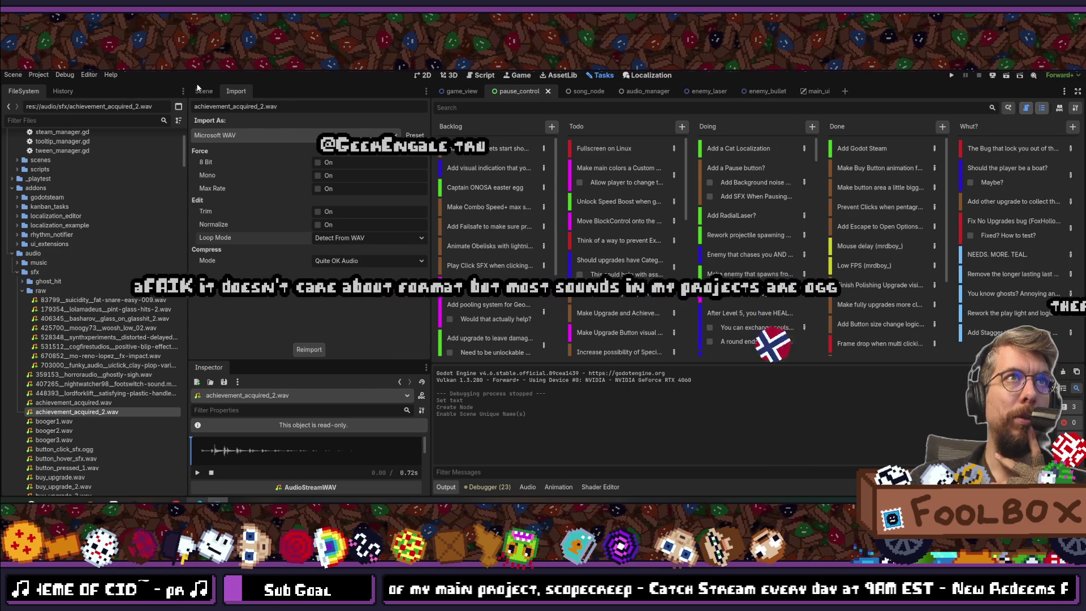
{"action": "scroll", "coordinate": [123, 208], "scroll_direction": "up", "scroll_amount": 5}
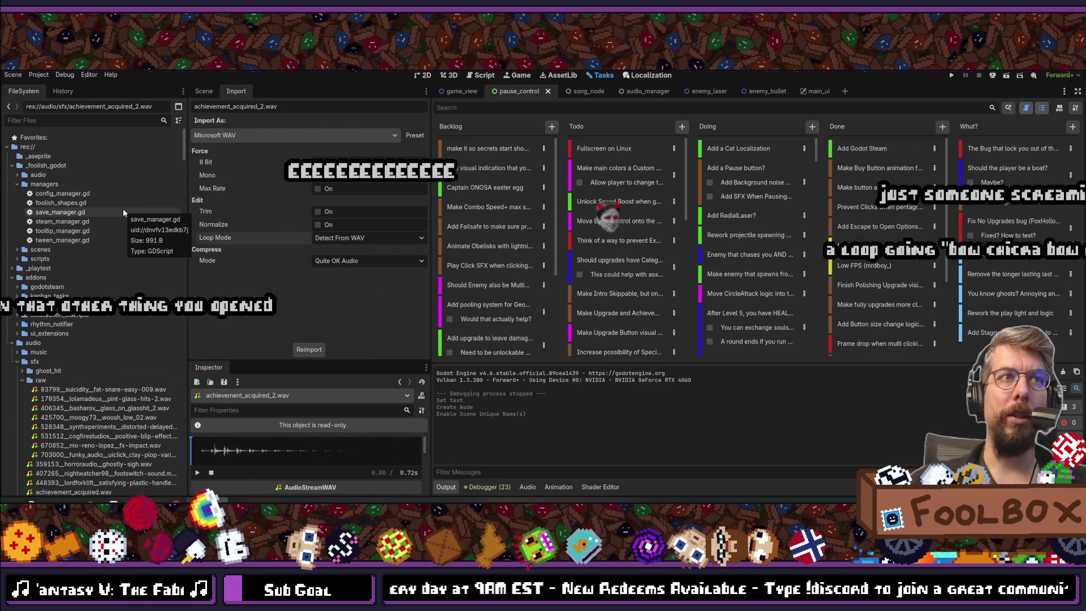
- Load 179354_lolamadeus_pint-glass-hits-2.wav into the Inspector and enlarge the area to review its settings
{"action": "left_click", "coordinate": [120, 398]}
{"action": "double_click", "coordinate": [103, 398]}
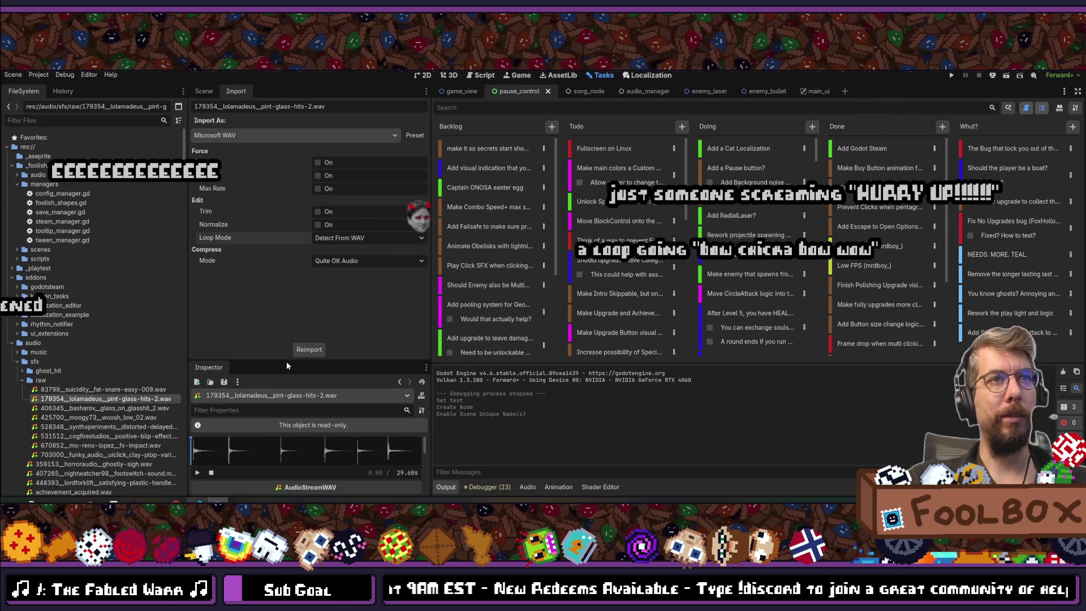
{"action": "mouse_move", "coordinate": [287, 362]}
{"action": "left_mouse_down"}
{"action": "mouse_move", "coordinate": [294, 277]}
{"action": "mouse_move", "coordinate": [290, 287]}
{"action": "left_mouse_up"}
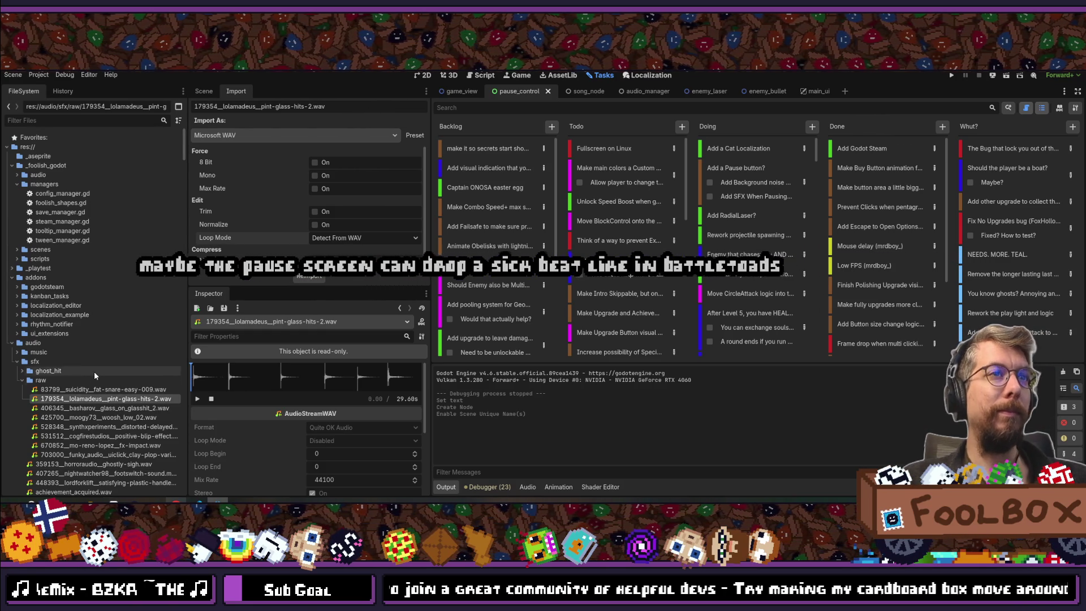
{"action": "scroll", "coordinate": [94, 371], "scroll_direction": "down", "scroll_amount": 10}
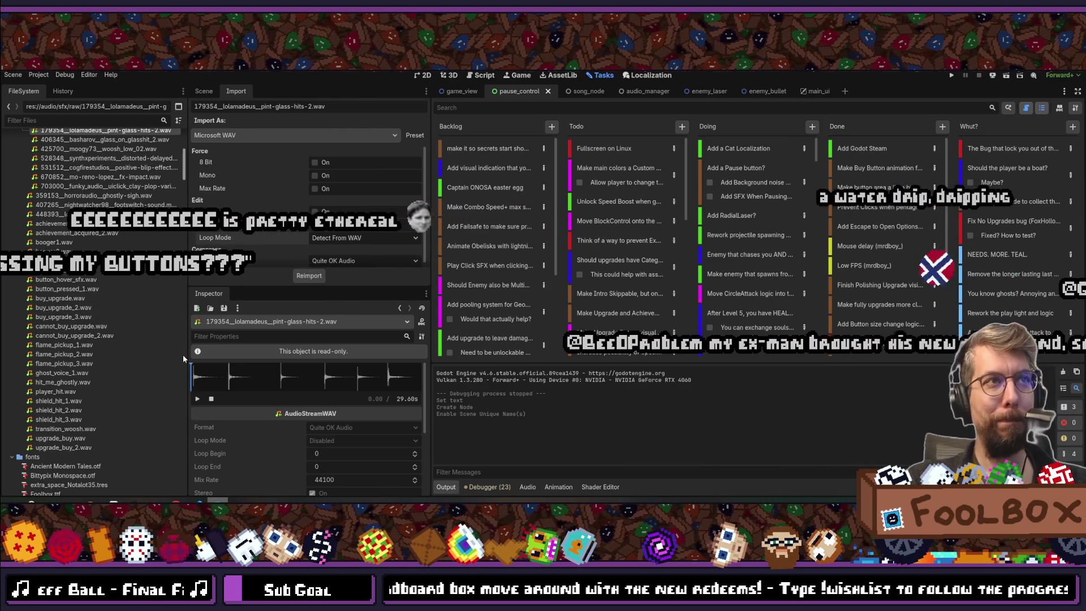
{"action": "mouse_move", "coordinate": [134, 344]}
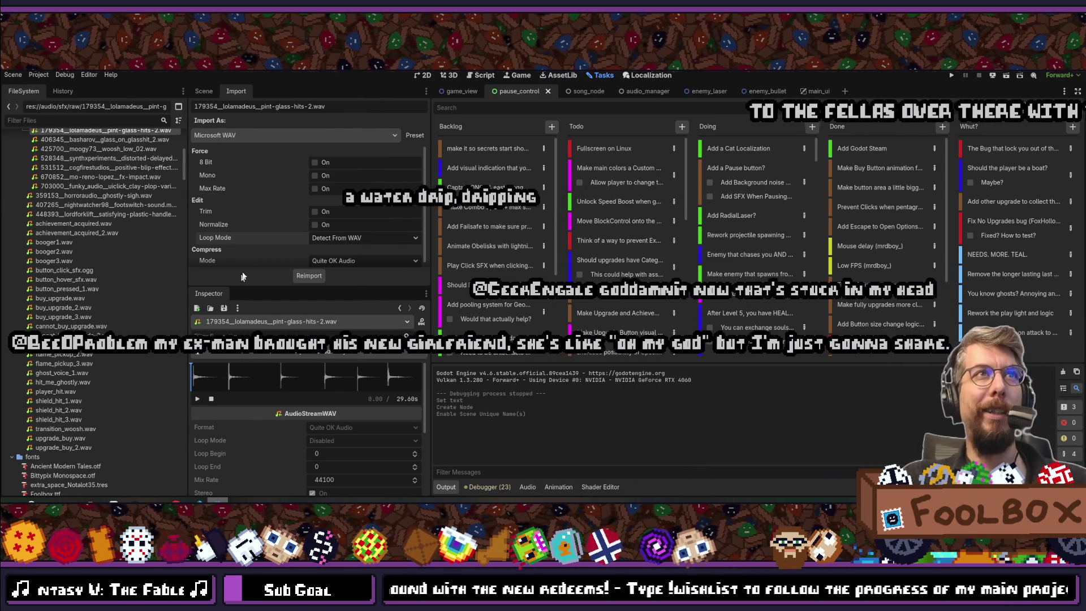
{"action": "scroll", "coordinate": [252, 258], "scroll_direction": "down", "scroll_amount": 1}
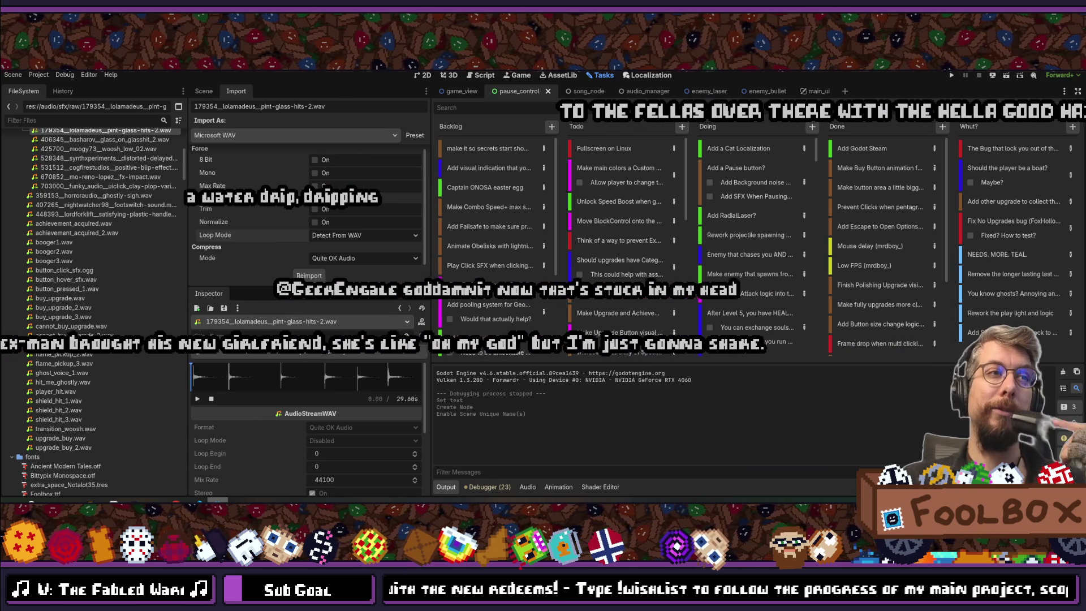
{"action": "scroll", "coordinate": [127, 365], "scroll_direction": "up", "scroll_amount": 10}
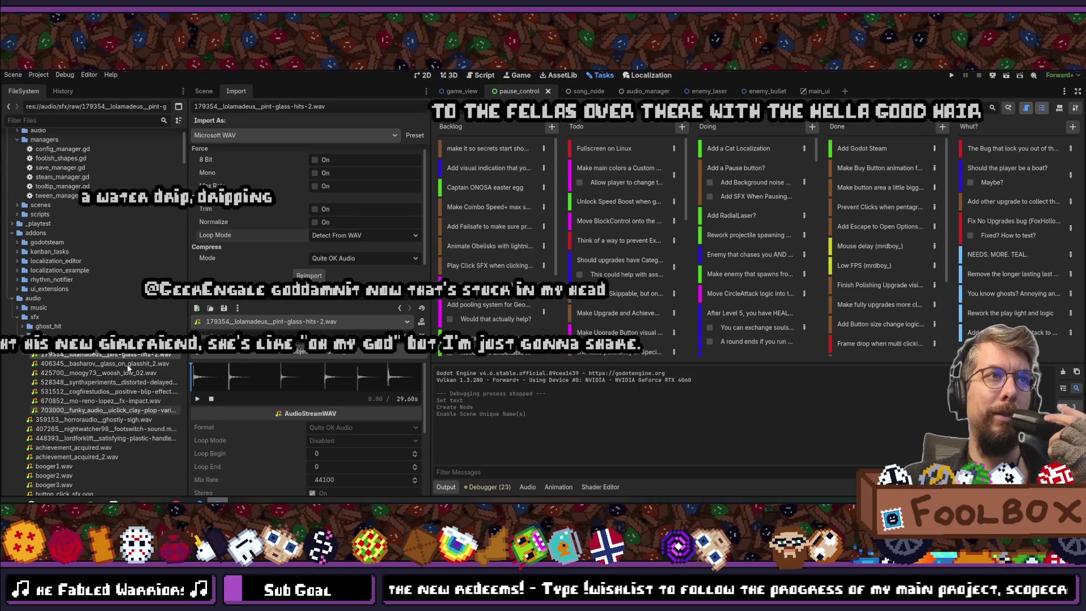
- Load the 83799_suicidity_fat-snare-easy-009.wav sample's properties and preview its sound
{"action": "left_click", "coordinate": [80, 344]}
{"action": "mouse_move", "coordinate": [85, 344]}
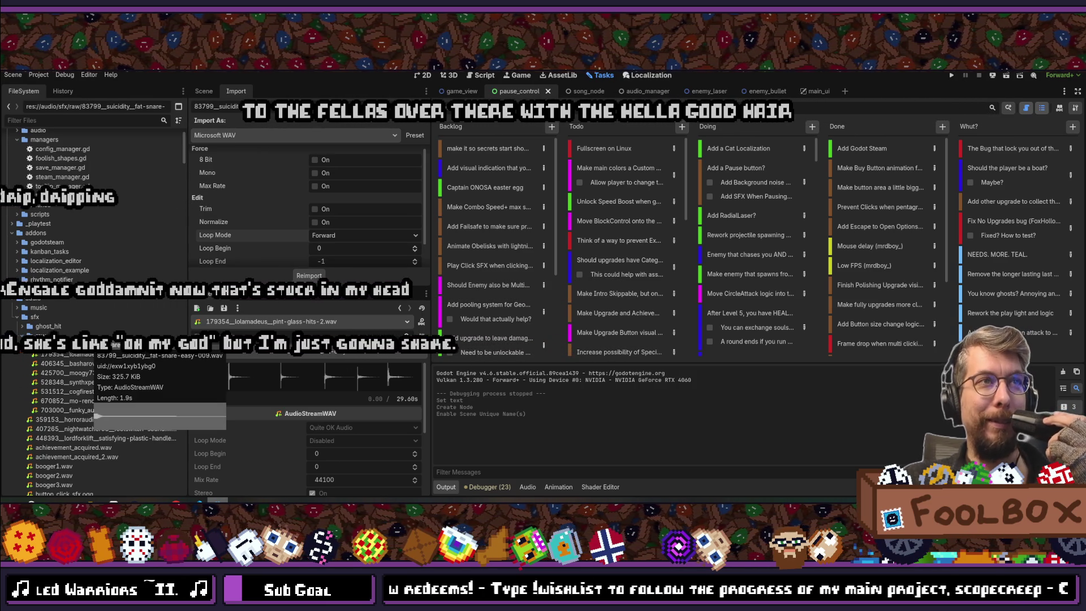
{"action": "double_click", "coordinate": [85, 345]}
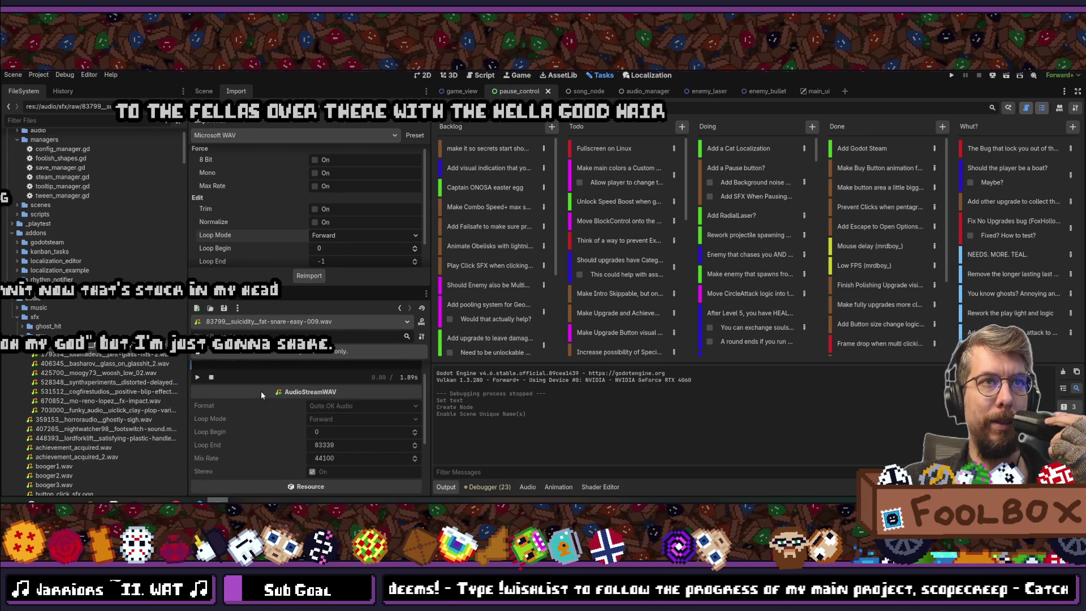
{"action": "left_click", "coordinate": [198, 398]}
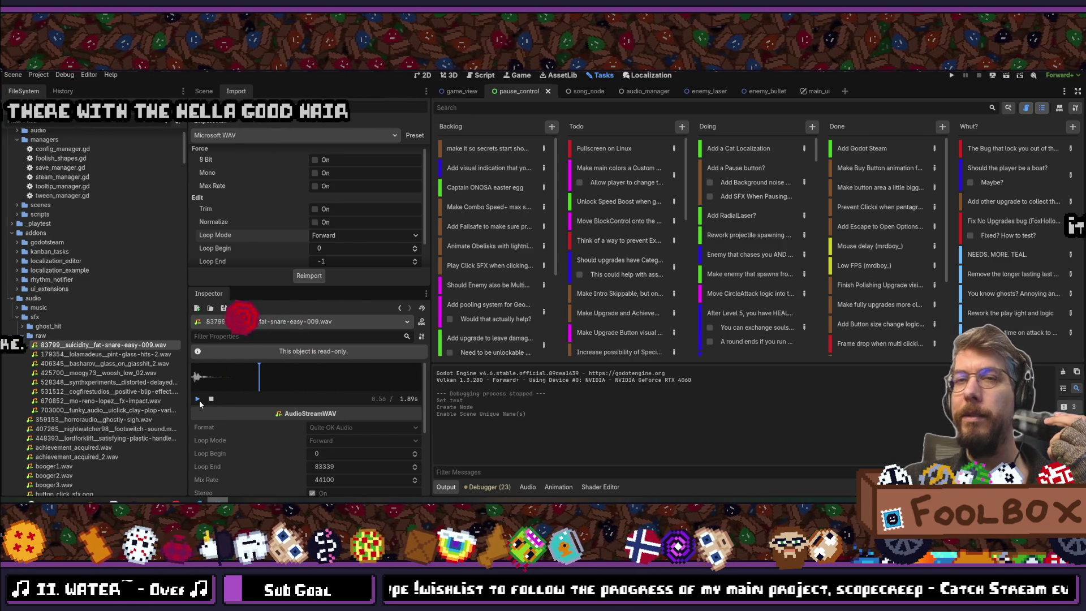
{"action": "left_click", "coordinate": [198, 399]}
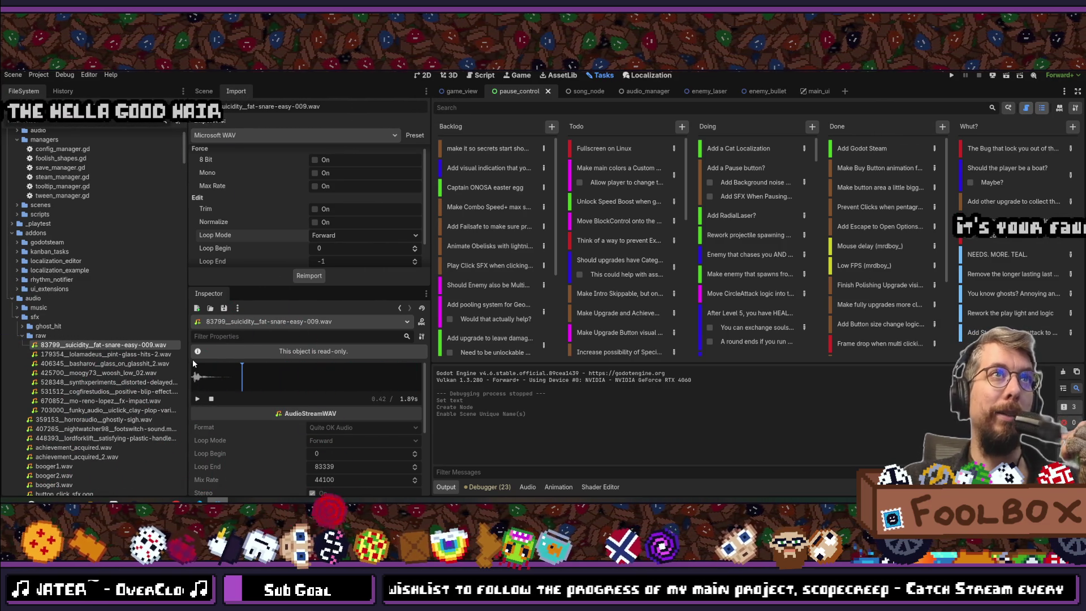
- Review the fat-snare's import settings (Loop Mode Forward), cancel the delete prompt, and return to the Scene tree
{"action": "scroll", "coordinate": [74, 434], "scroll_direction": "down", "scroll_amount": 3}
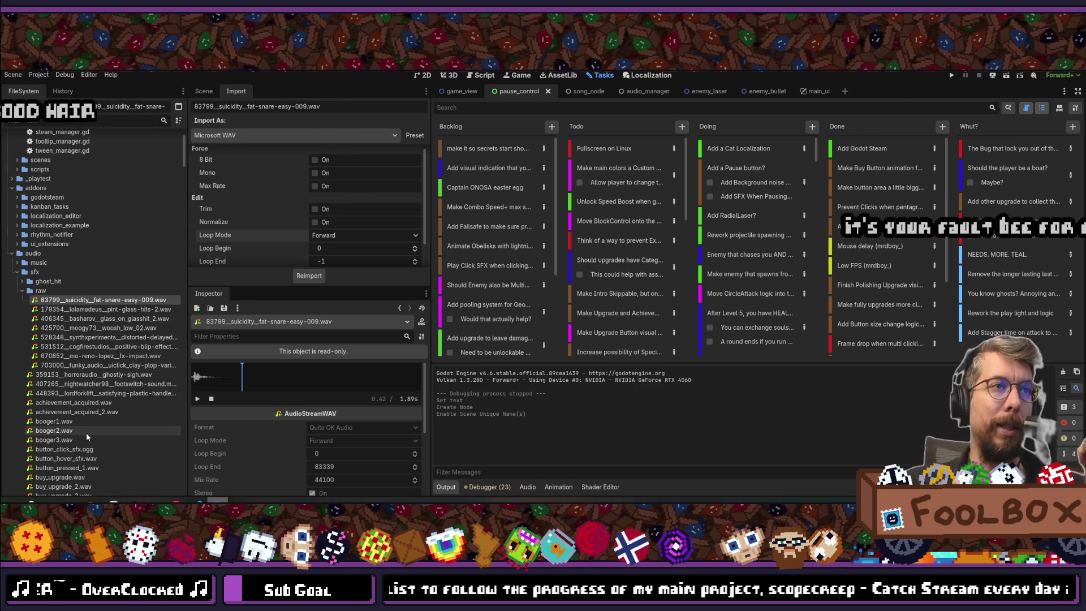
{"action": "scroll", "coordinate": [86, 433], "scroll_direction": "up", "scroll_amount": 3}
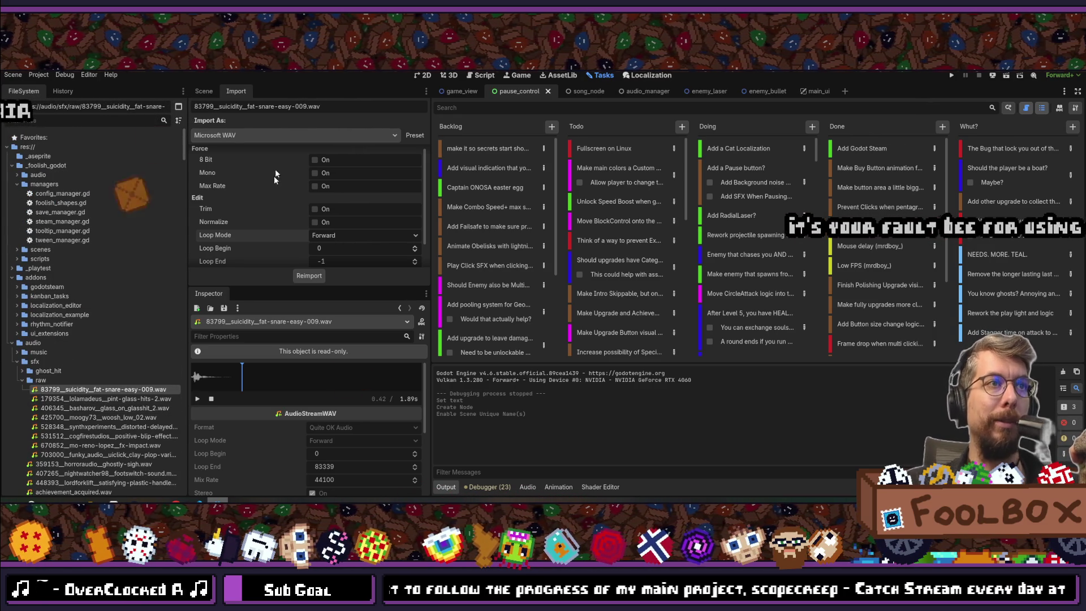
{"action": "scroll", "coordinate": [337, 247], "scroll_direction": "up", "scroll_amount": 1}
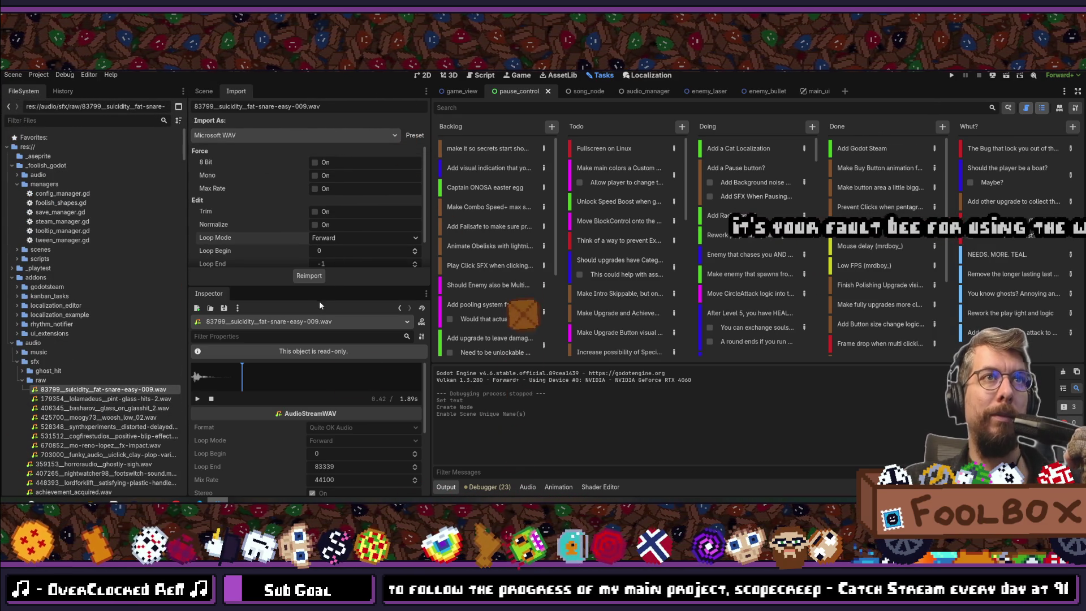
{"action": "mouse_move", "coordinate": [281, 287]}
{"action": "left_mouse_down"}
{"action": "mouse_move", "coordinate": [280, 387]}
{"action": "mouse_move", "coordinate": [281, 350]}
{"action": "left_mouse_up"}
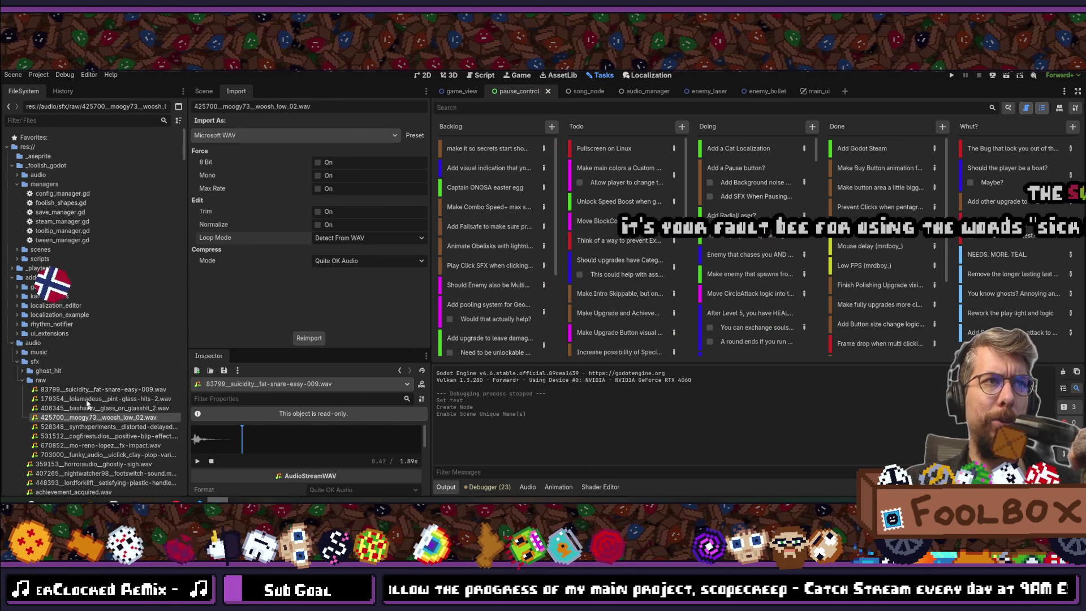
{"action": "key", "text": "Delete"}
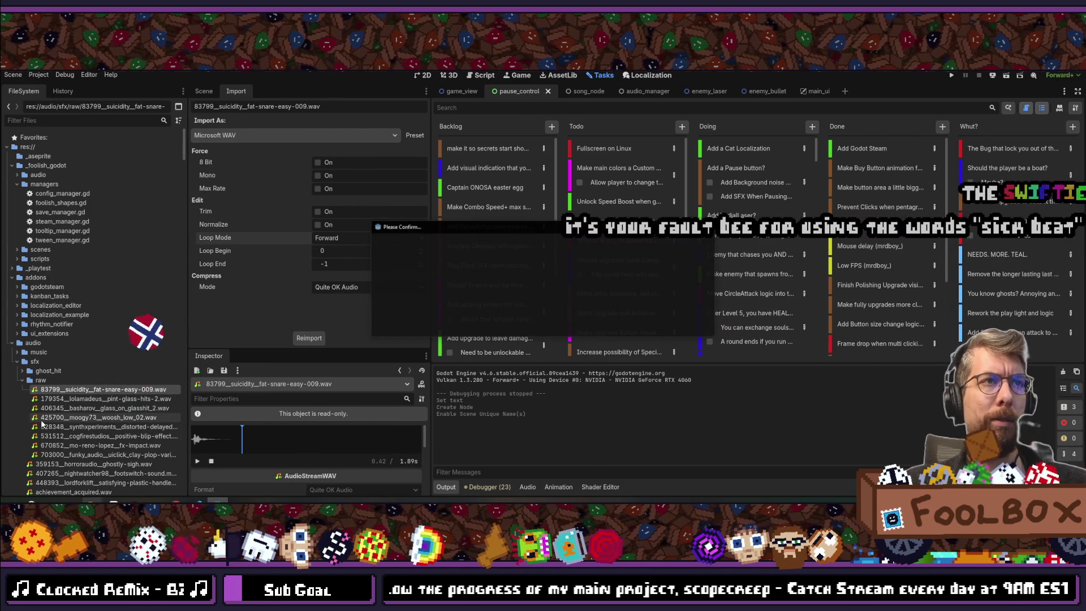
{"action": "left_click", "coordinate": [626, 328]}
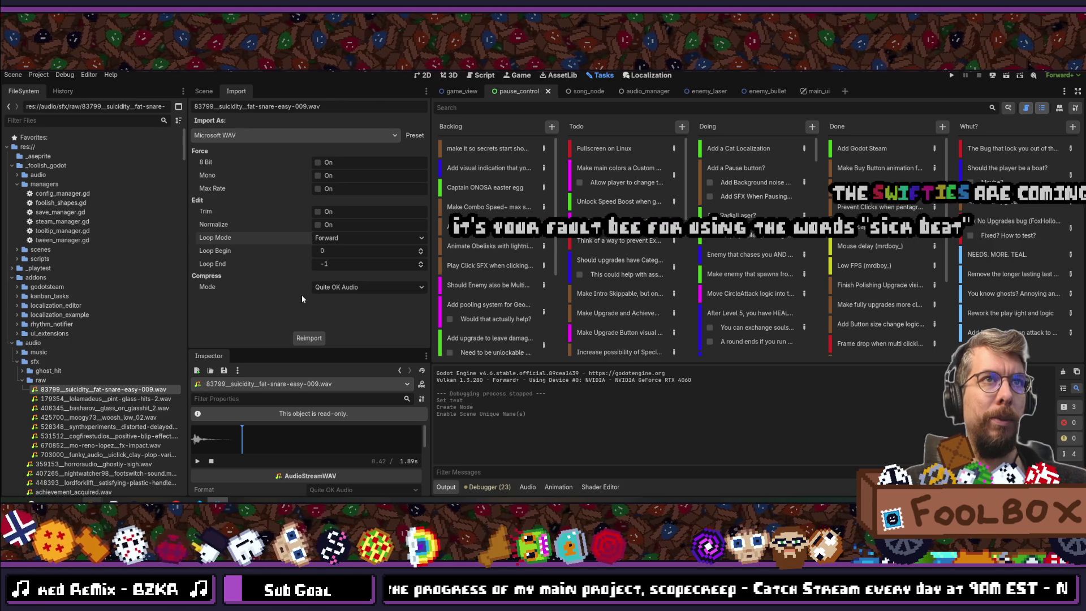
{"action": "left_click_drag", "start_coordinate": [292, 346], "coordinate": [292, 312]}
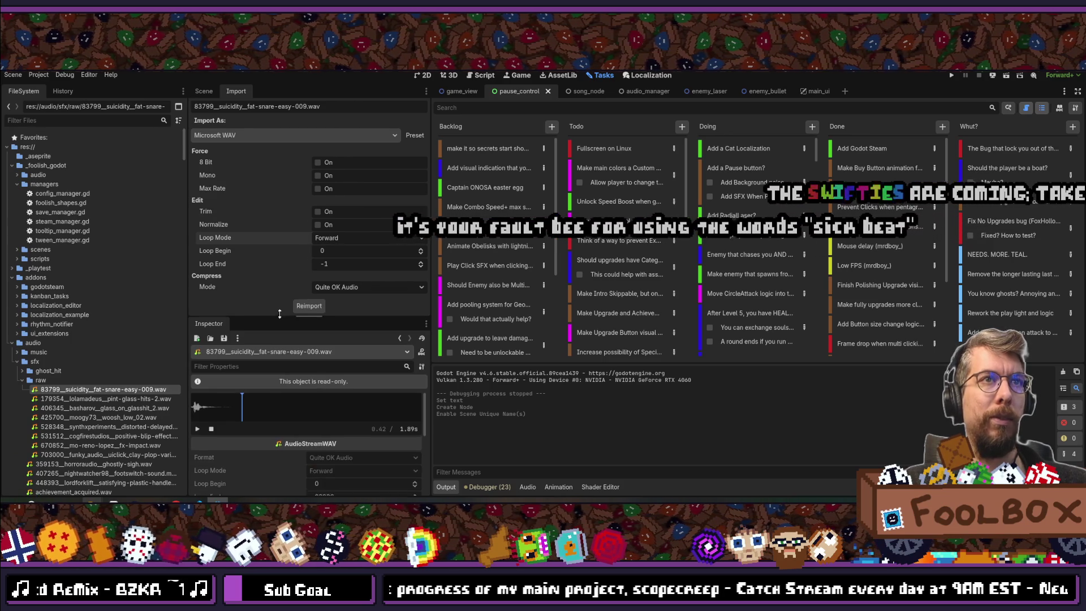
{"action": "left_click", "coordinate": [207, 92]}
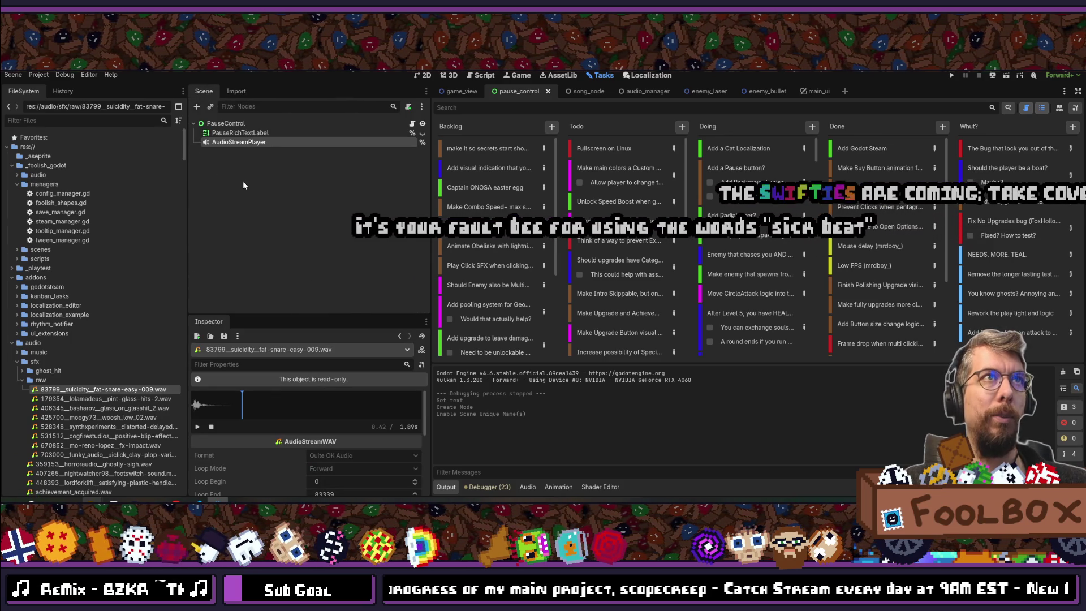
- Assign 83799_suicidity_fat-snare-easy-009.wav as the AudioStreamPlayer's Stream and save the pause scene
{"action": "left_click", "coordinate": [240, 142]}
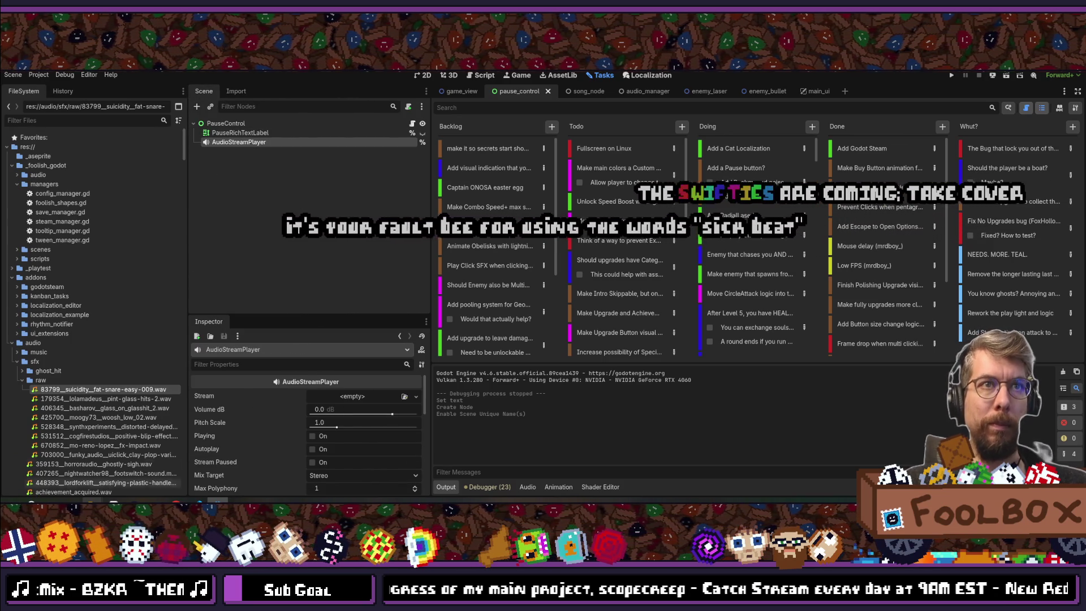
{"action": "mouse_move", "coordinate": [64, 396]}
{"action": "left_mouse_down"}
{"action": "mouse_move", "coordinate": [464, 427]}
{"action": "mouse_move", "coordinate": [404, 421]}
{"action": "mouse_move", "coordinate": [358, 396]}
{"action": "left_mouse_up"}
{"action": "key", "text": "ctrl+s"}
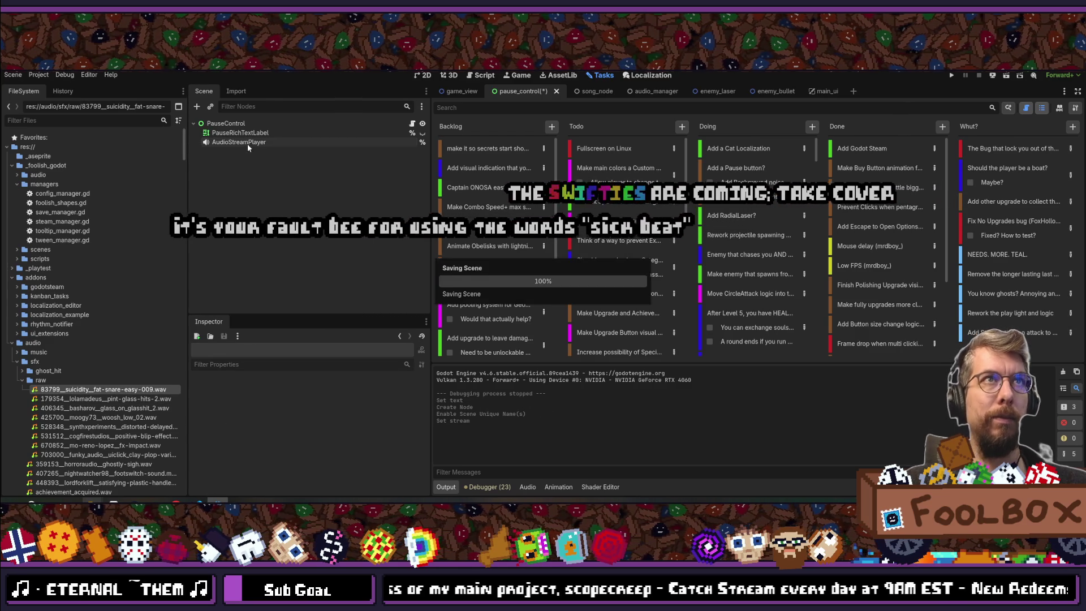
{"action": "left_click", "coordinate": [224, 143]}
{"action": "key", "text": "ctrl+s"}
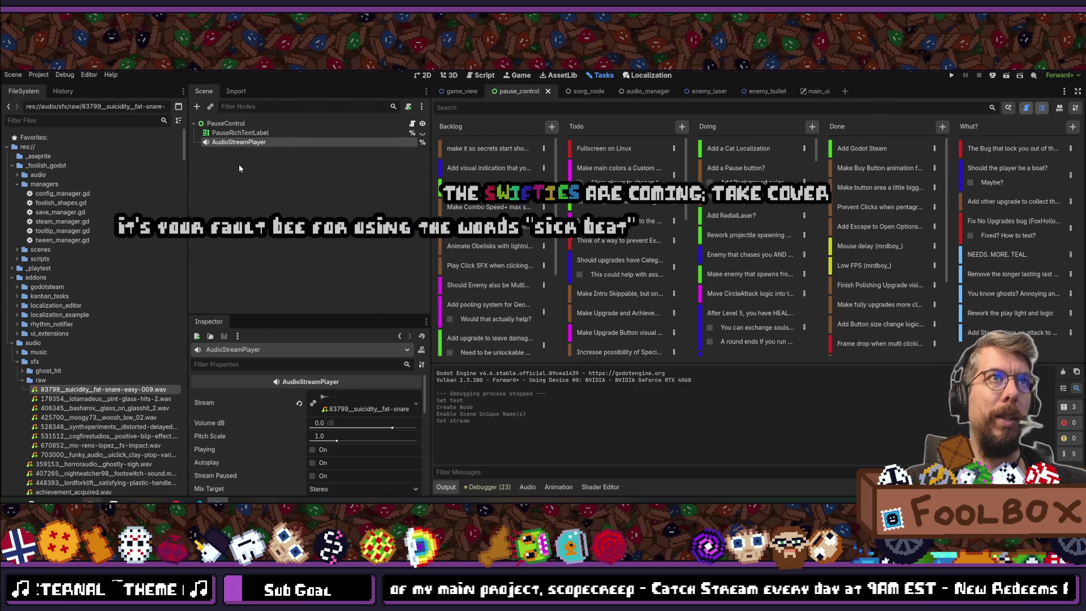
{"action": "key", "text": "ctrl+s"}
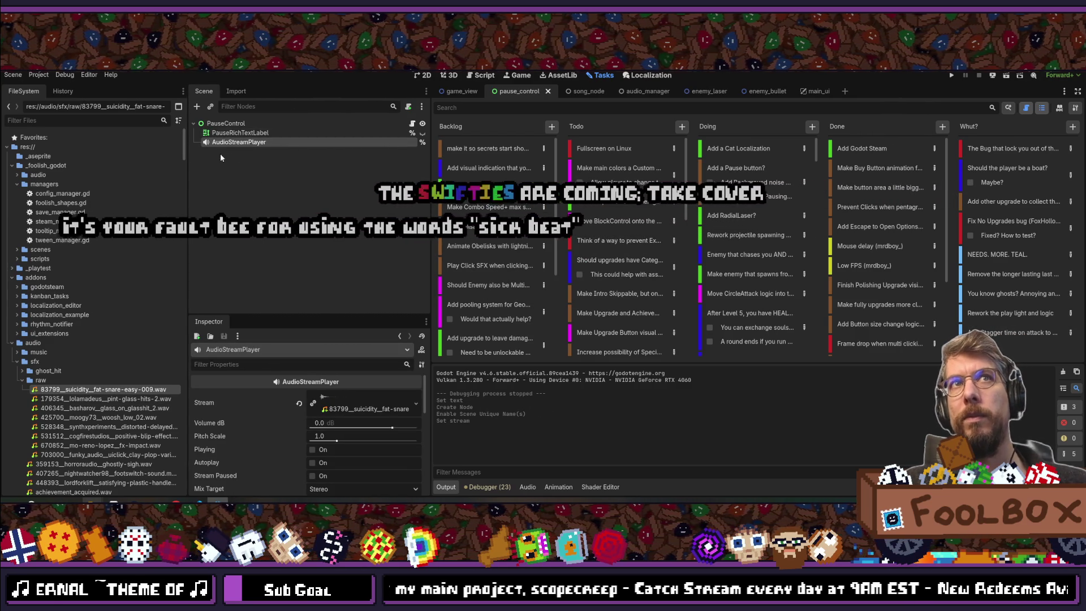
{"action": "left_click", "coordinate": [412, 123]}
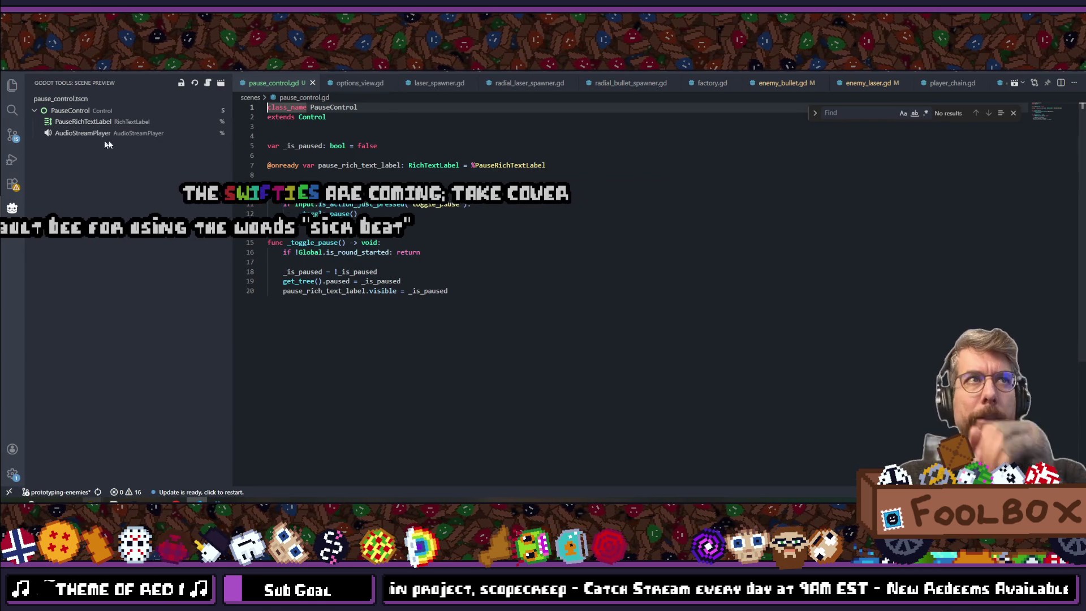
- In pause_control.gd, add an onready AudioStreamPlayer reference and call audio_stream_player.play() after pausing
{"action": "left_click", "coordinate": [596, 164]}
{"action": "key", "text": "Return"}
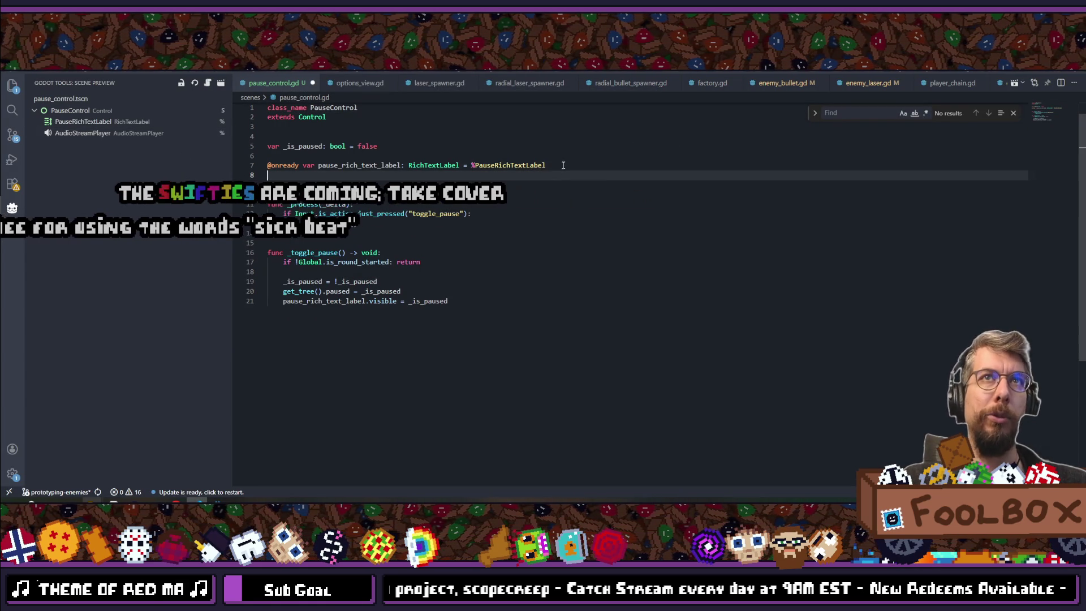
{"action": "left_click_drag", "start_coordinate": [88, 134], "coordinate": [360, 175]}
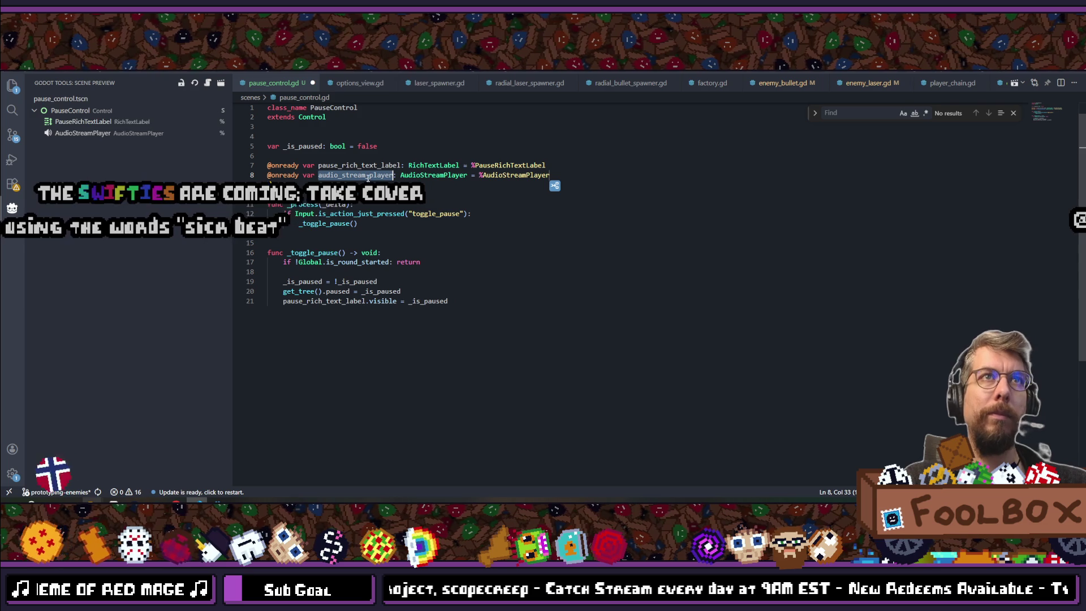
{"action": "left_click", "coordinate": [418, 291]}
{"action": "key", "text": "Return"}
{"action": "type", "text": "audio_stream_player.play"}
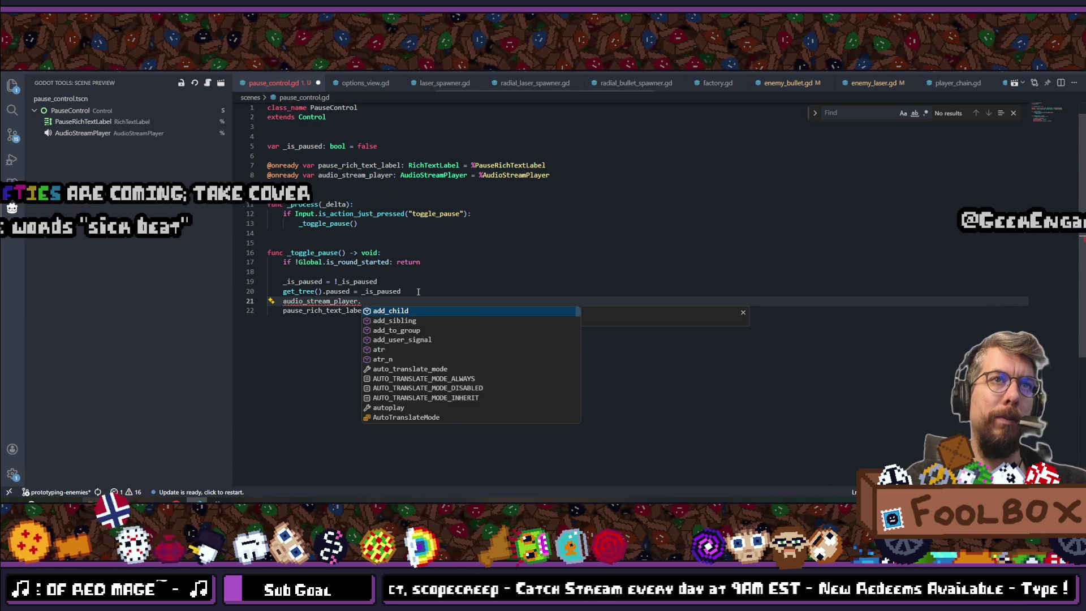
{"action": "key", "text": "Return"}
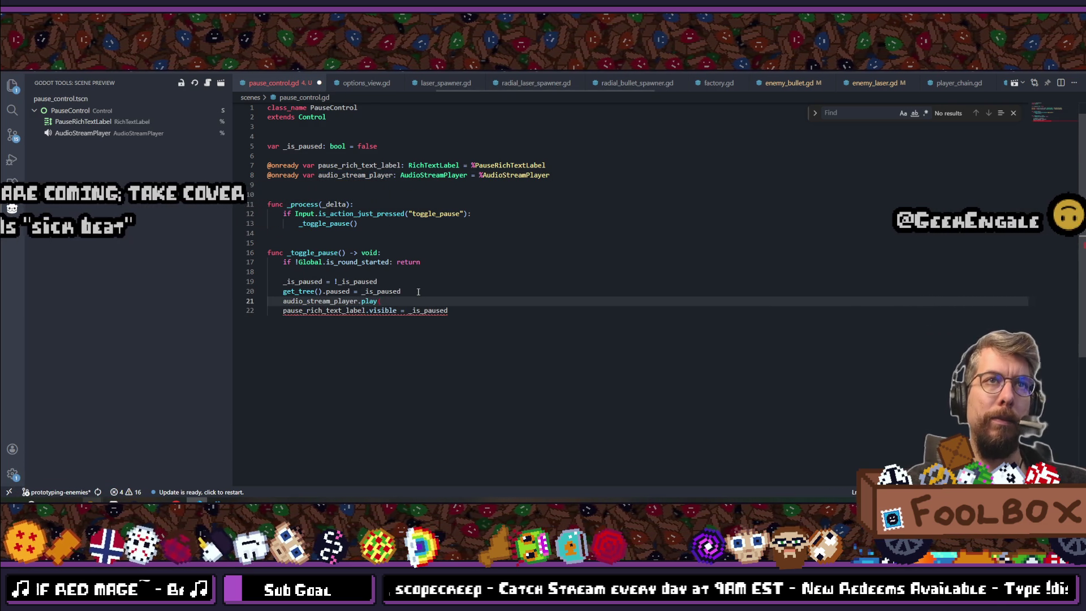
{"action": "type", "text": "("}
{"action": "key", "text": "ctrl+s"}
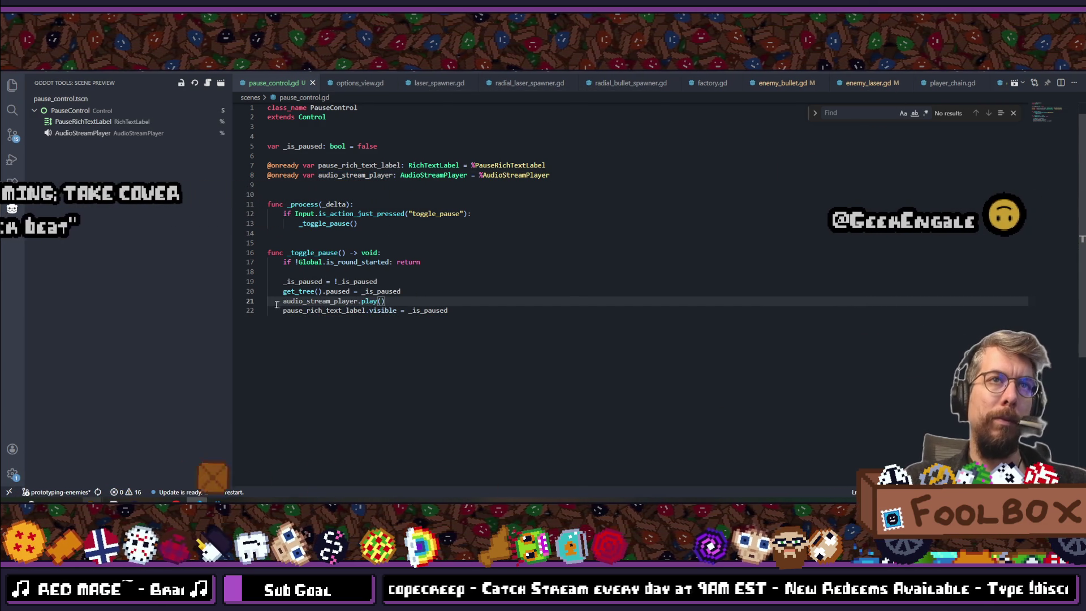
- Make the sound play if _is_paused, else stop, below the label line, then run the project
{"action": "type", "text": "if "}
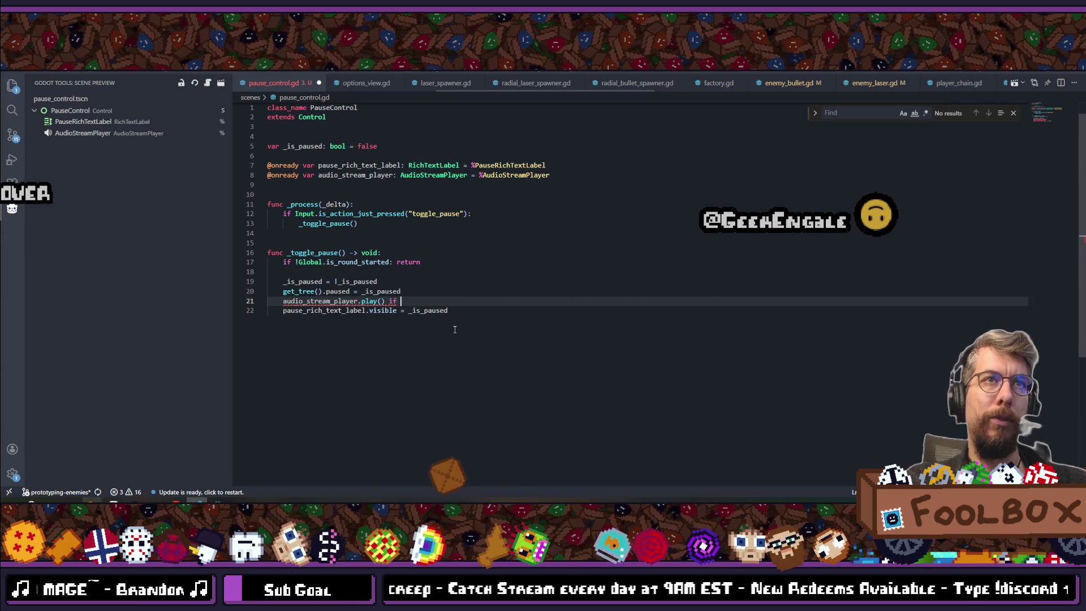
{"action": "type", "text": "_is"}
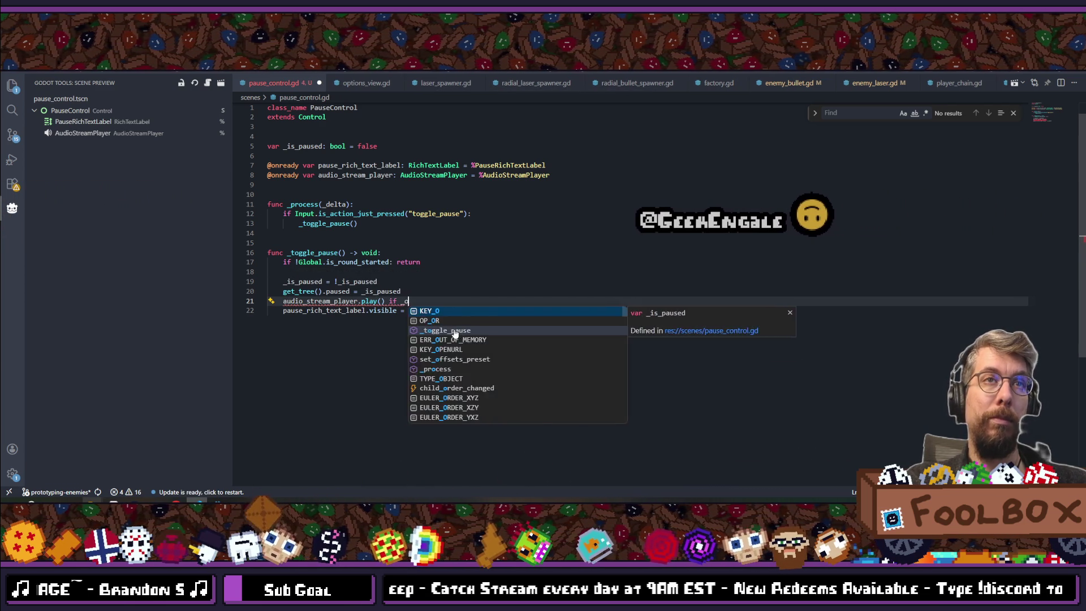
{"action": "key", "text": "Return"}
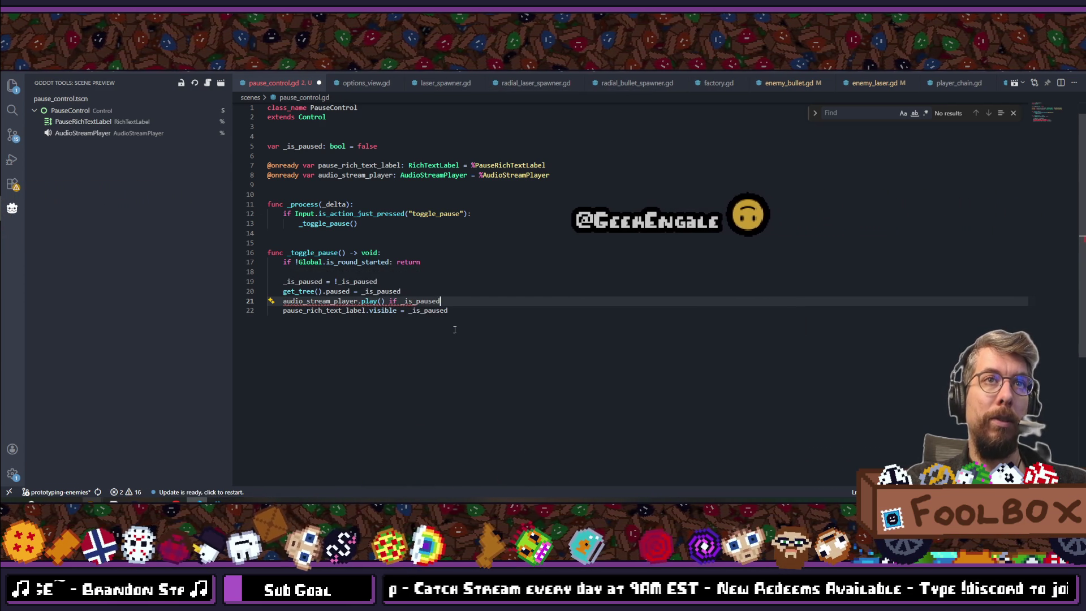
{"action": "type", "text": " else"}
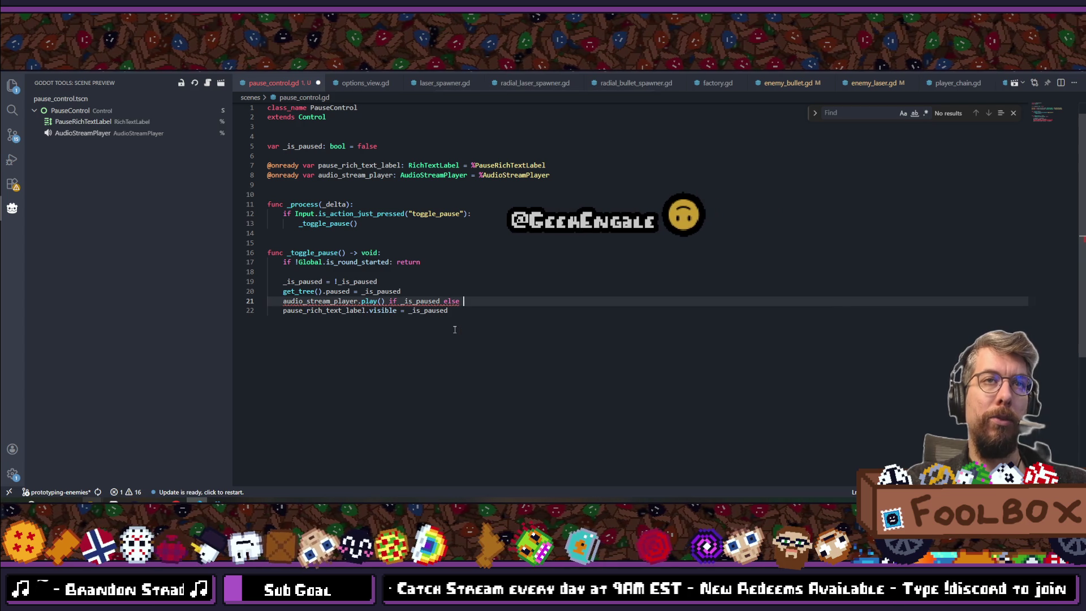
{"action": "type", "text": " audio_stream_player."}
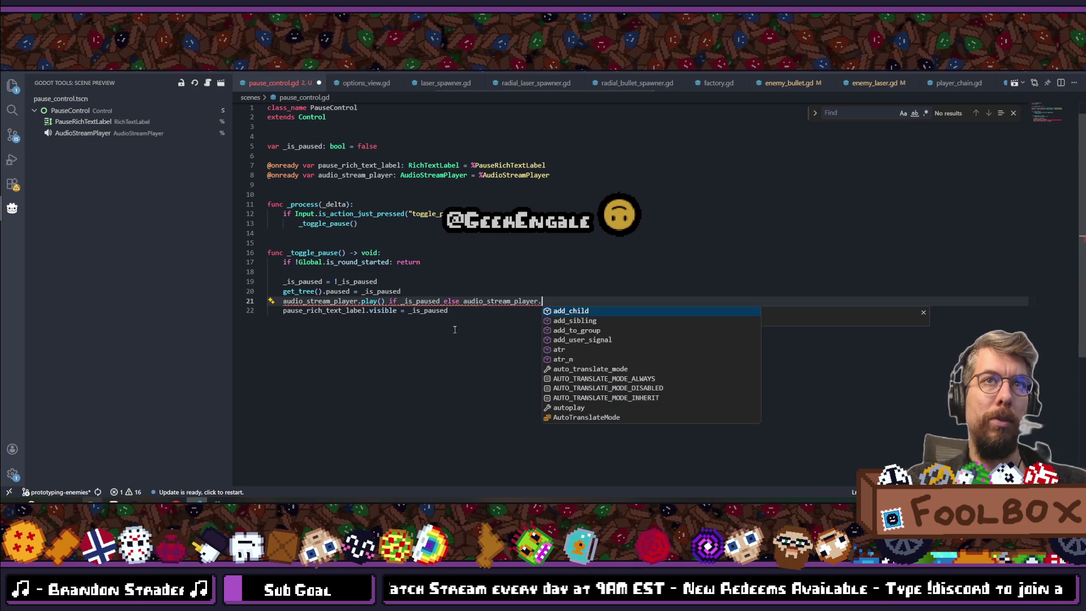
{"action": "type", "text": "st"}
{"action": "key", "text": "Return"}
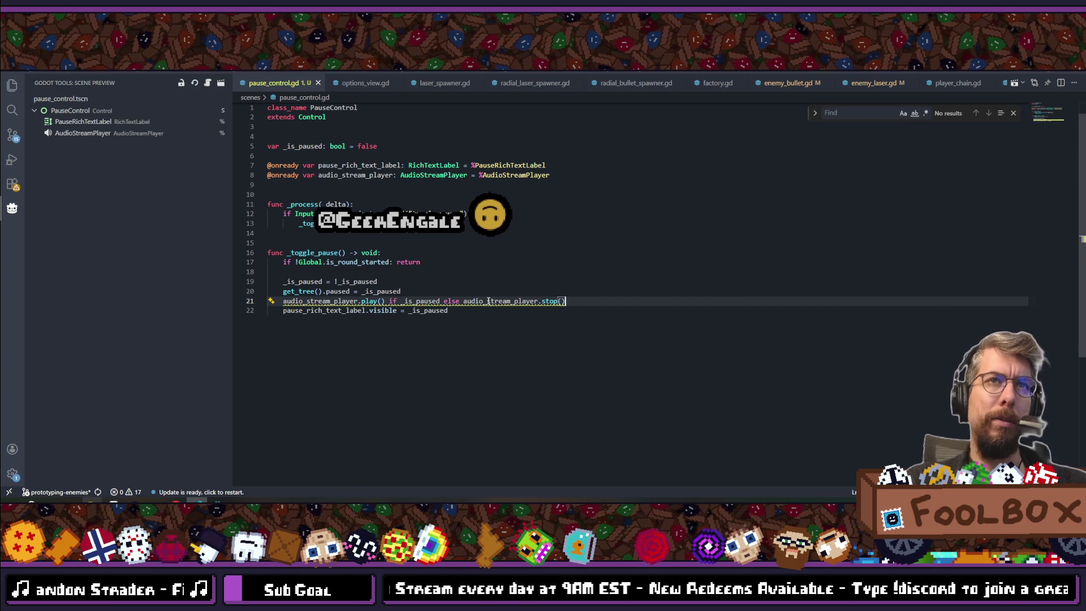
{"action": "mouse_move", "coordinate": [488, 300]}
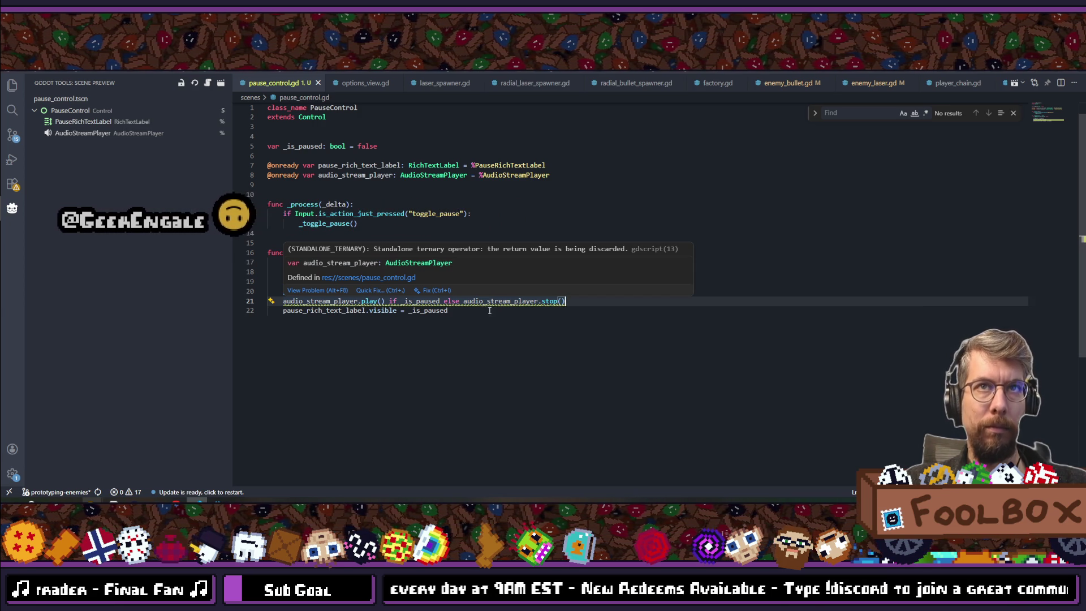
{"action": "left_click", "coordinate": [489, 311]}
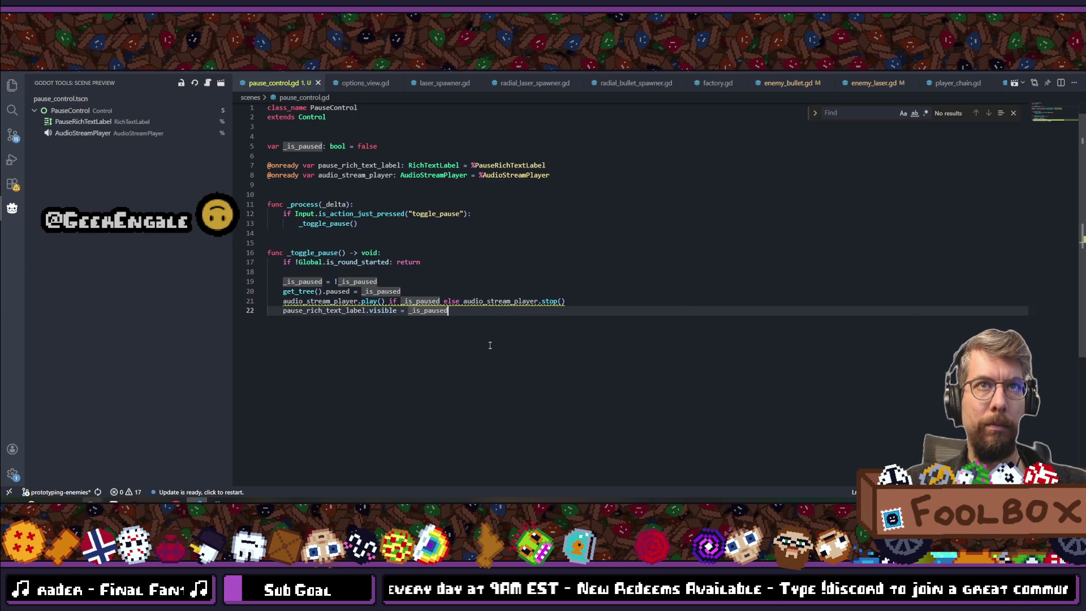
{"action": "left_click", "coordinate": [582, 305]}
{"action": "key", "text": "alt+Down"}
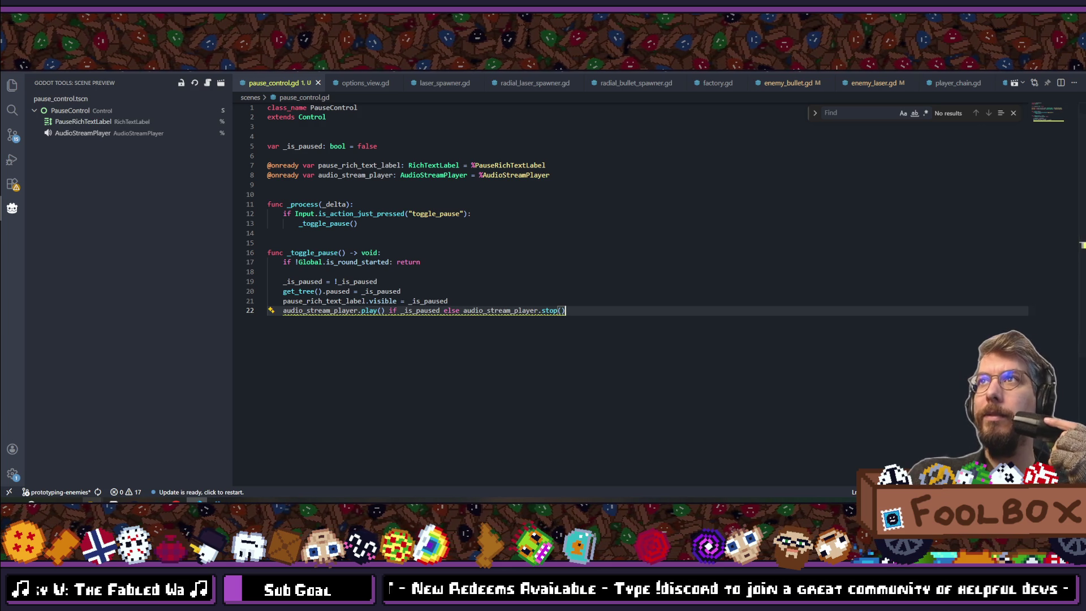
{"action": "left_click", "coordinate": [491, 294]}
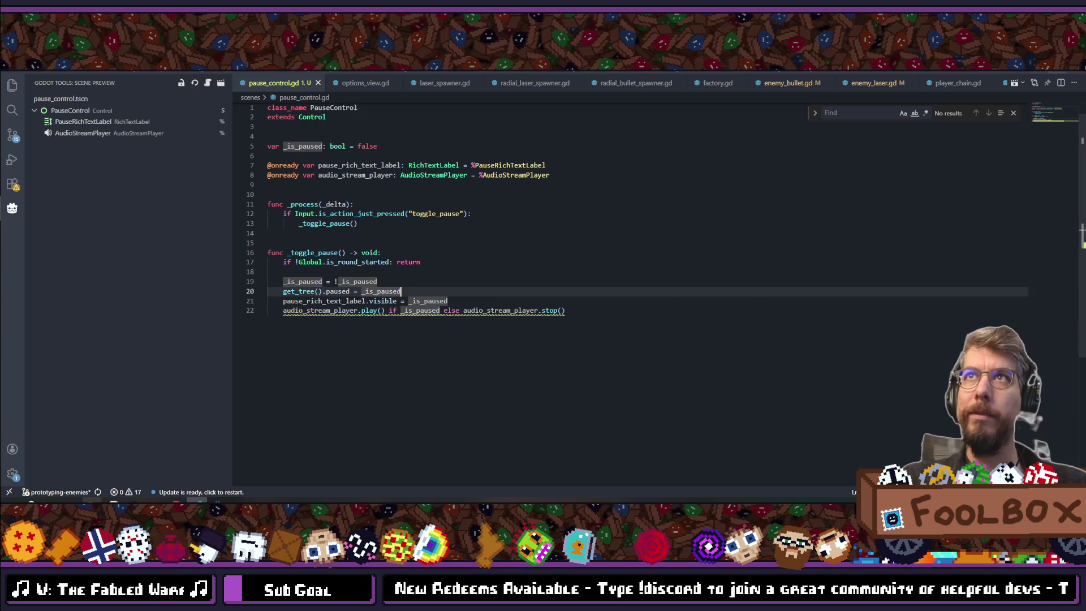
{"action": "key", "text": "alt+Tab"}
{"action": "left_click", "coordinate": [951, 76]}
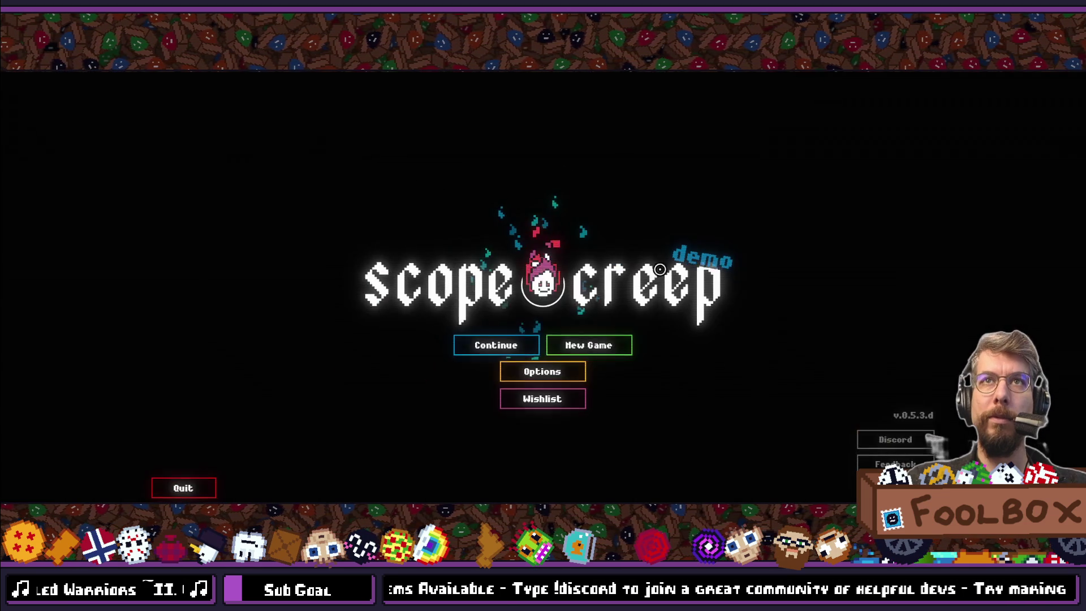
- Continue the saved game, start a run, and pause and unpause twice with Escape
{"action": "left_click", "coordinate": [496, 345]}
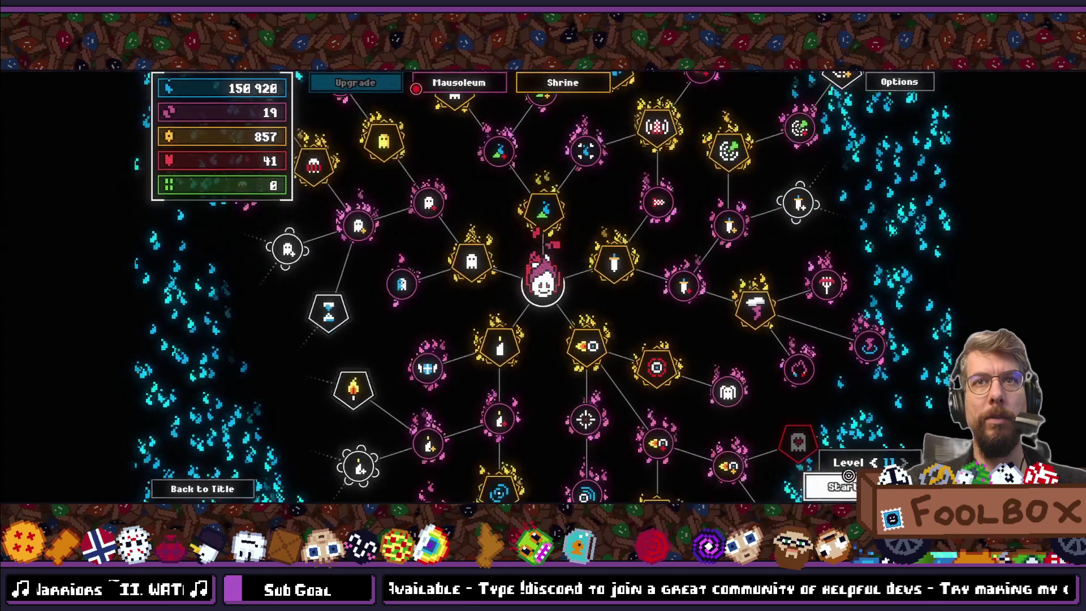
{"action": "left_click", "coordinate": [848, 475]}
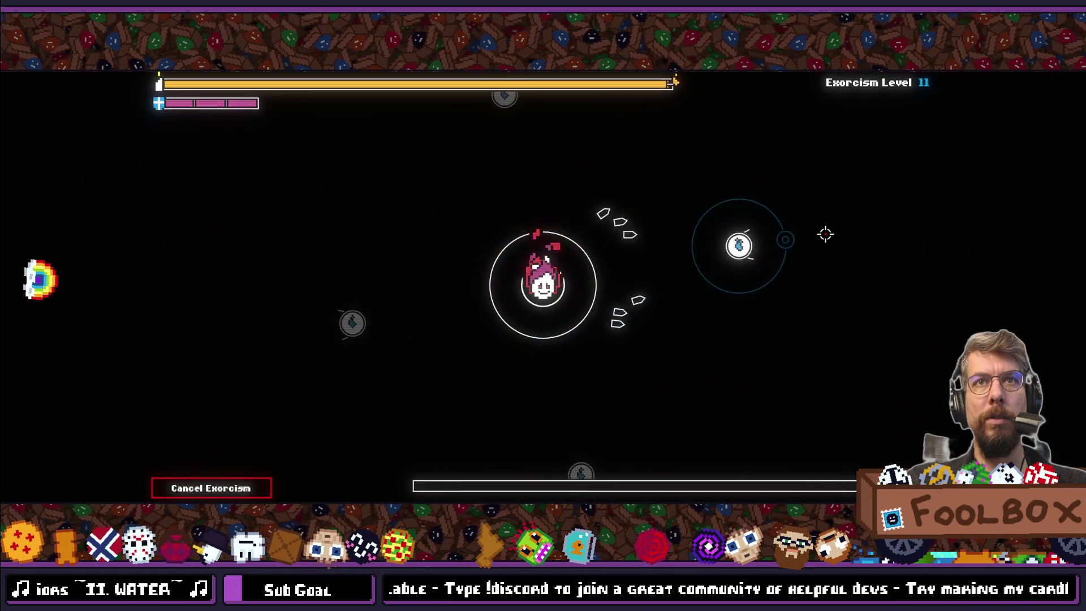
{"action": "key", "text": "Escape"}
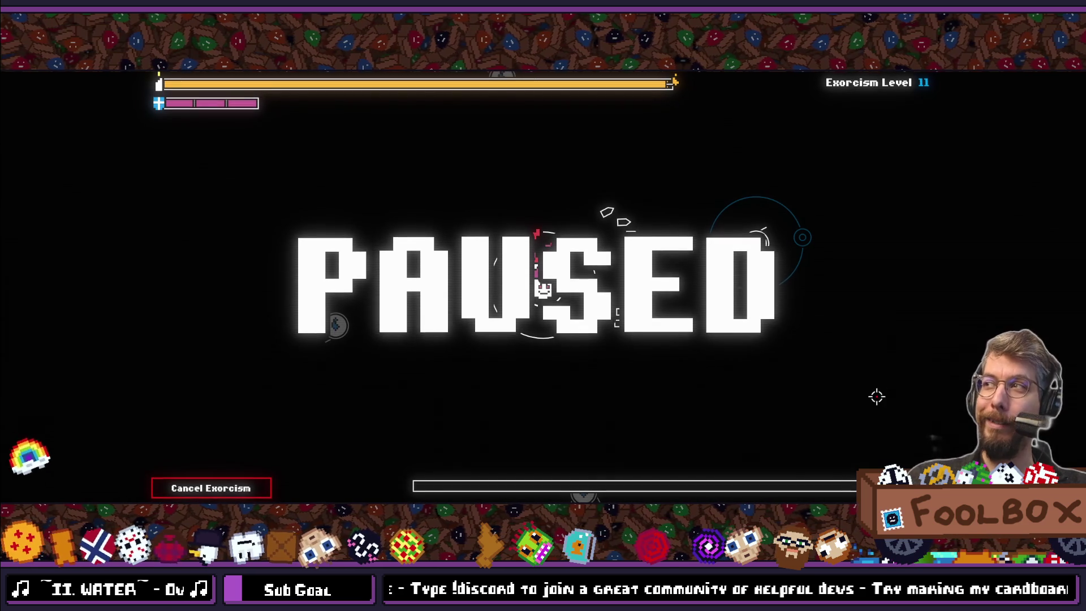
{"action": "key", "text": "Escape"}
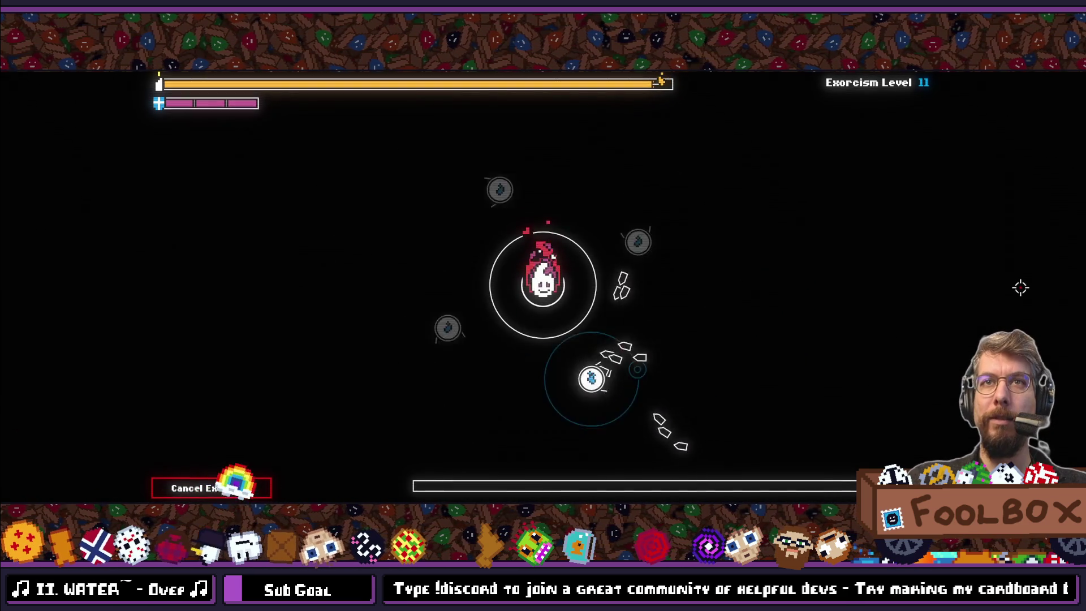
{"action": "key", "text": "Escape"}
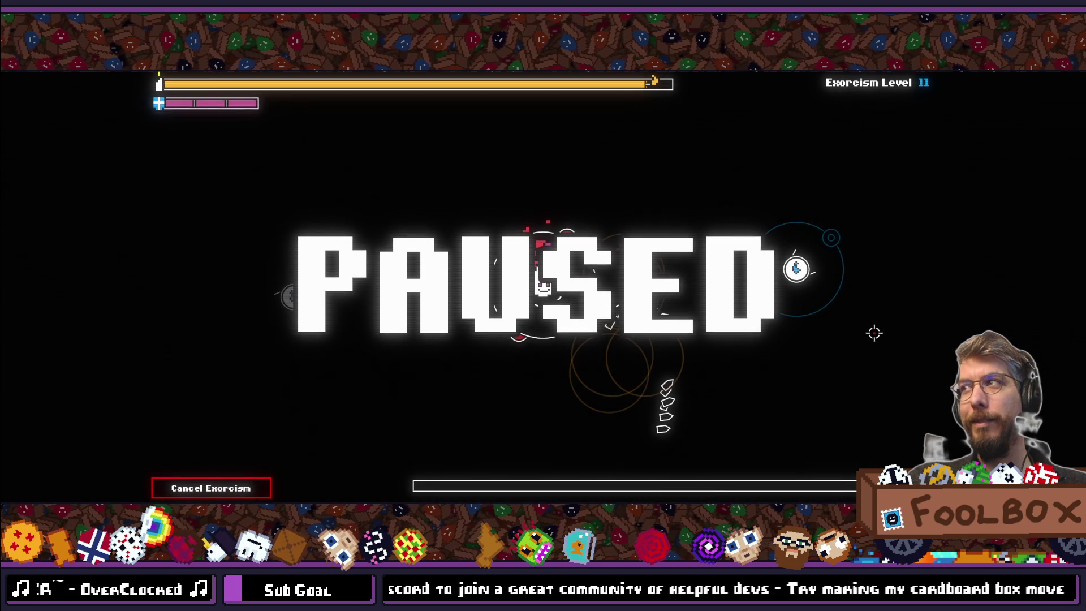
{"action": "key", "text": "Escape"}
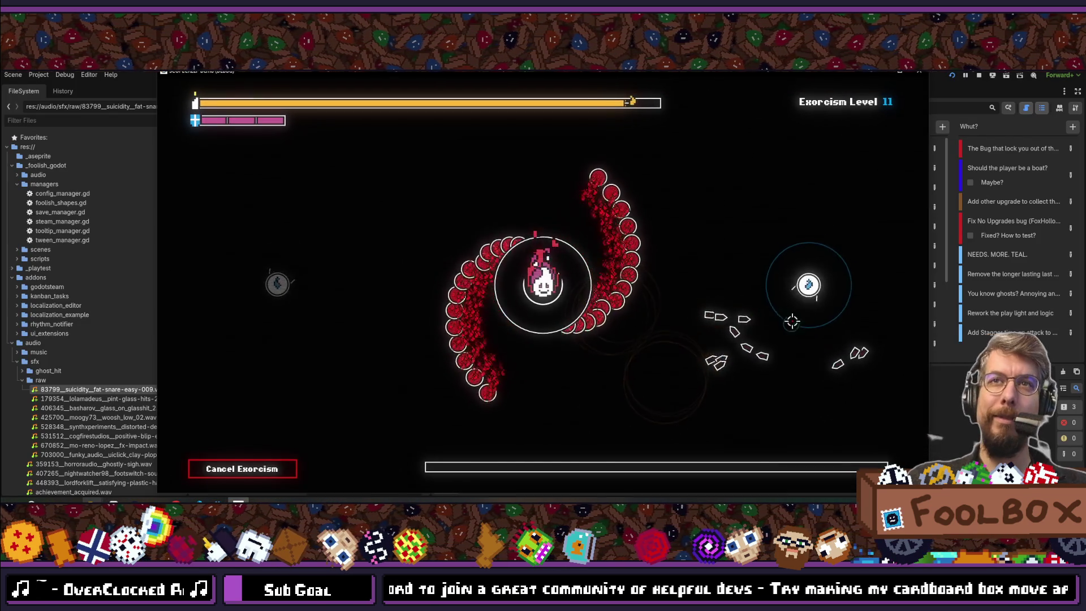
- Stop the running game and bring the Twitch browser window to the front
{"action": "left_click", "coordinate": [919, 72]}
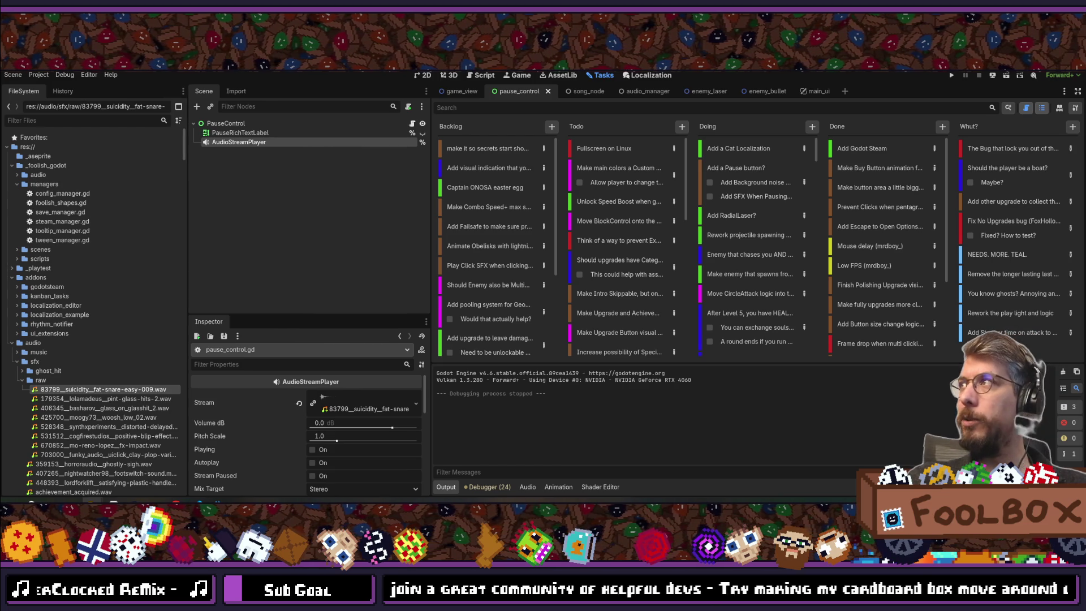
{"action": "double_click", "coordinate": [561, 161]}
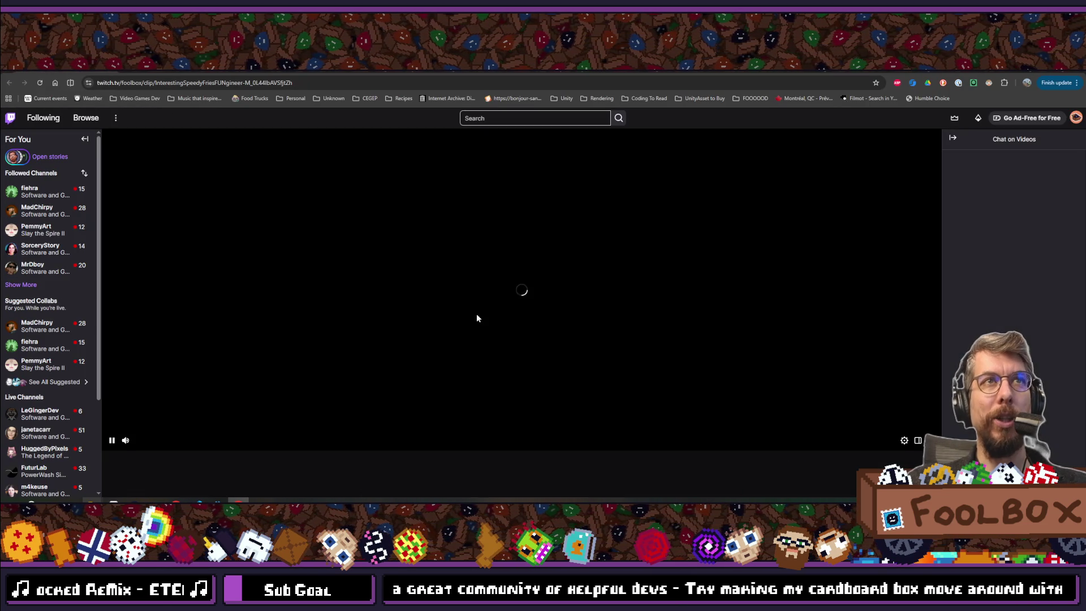
- Watch the 'No context required' Twitch clip and its details, then return to the Godot editor
{"action": "scroll", "coordinate": [361, 396], "scroll_direction": "down", "scroll_amount": 3}
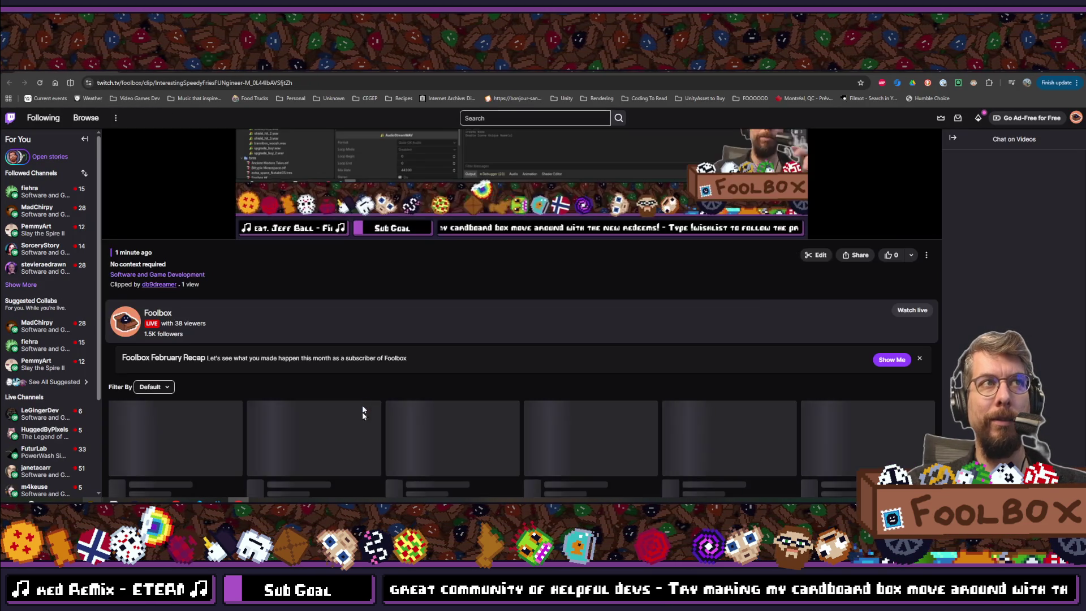
{"action": "scroll", "coordinate": [396, 360], "scroll_direction": "up", "scroll_amount": 3}
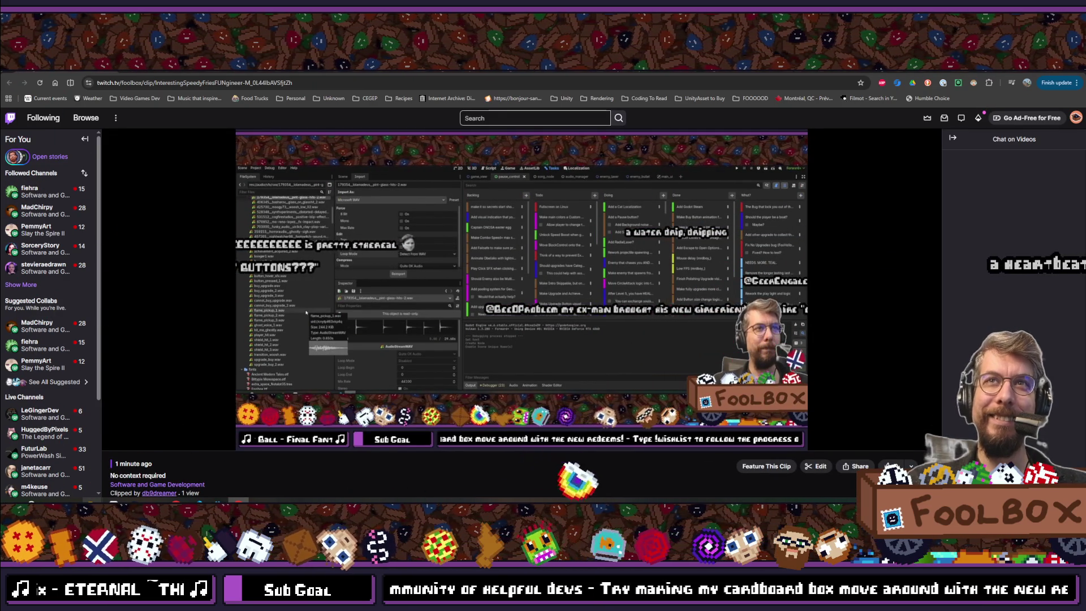
{"action": "mouse_move", "coordinate": [690, 283]}
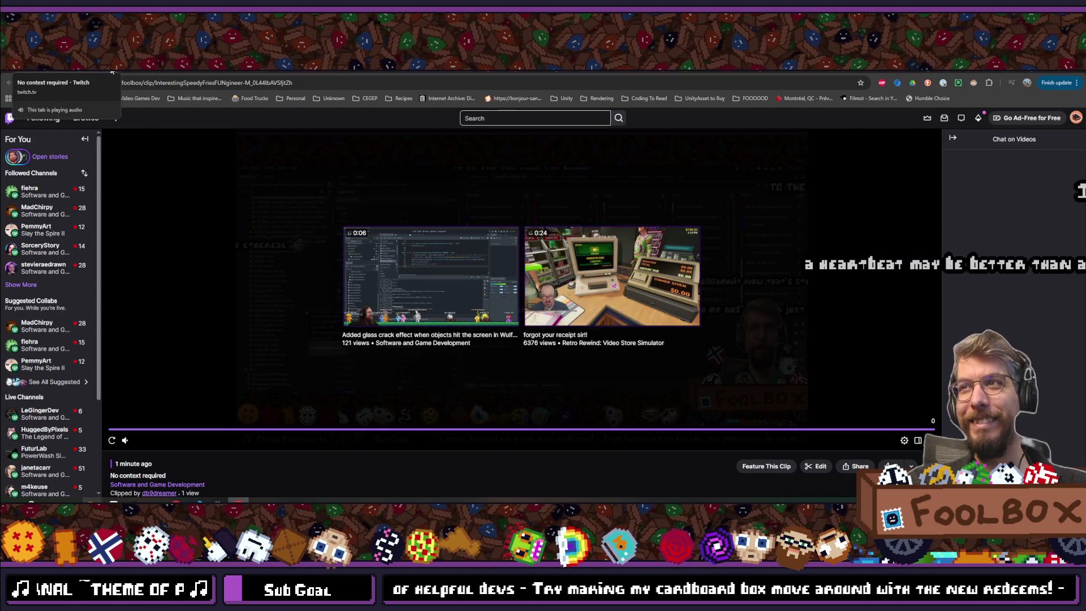
{"action": "key", "text": "alt+Tab"}
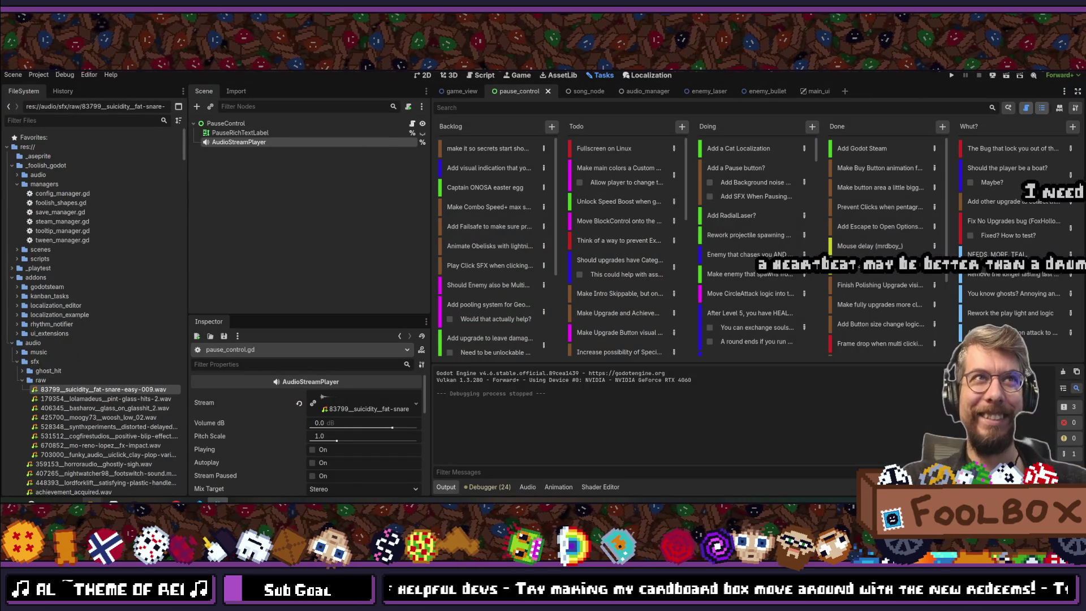
- Select the AudioStreamPlayer node and set its Bus to Music
{"action": "left_click", "coordinate": [348, 202]}
{"action": "left_click", "coordinate": [235, 142]}
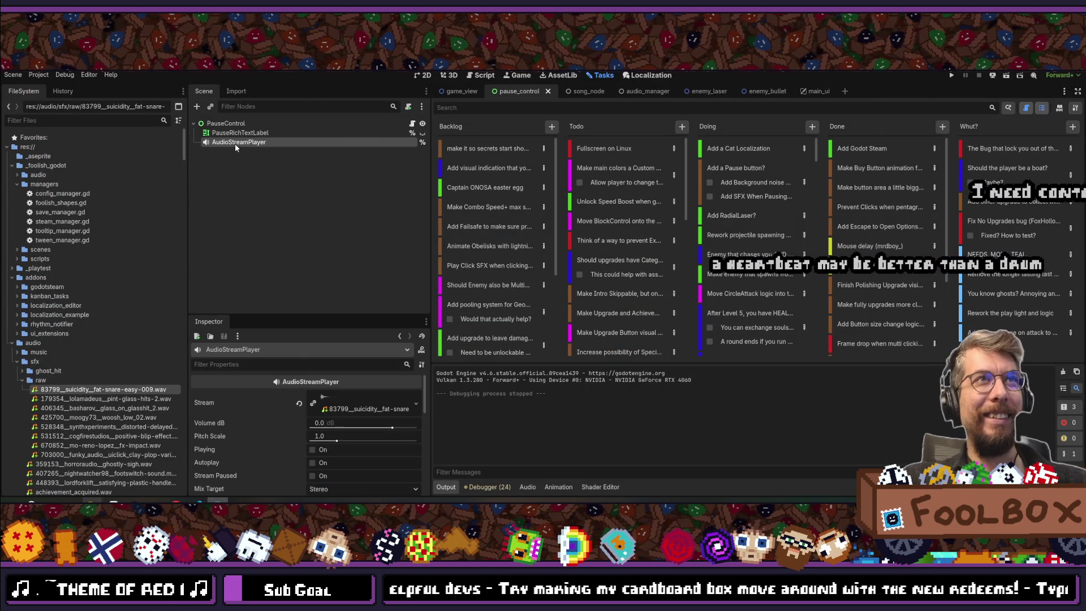
{"action": "left_click_drag", "start_coordinate": [287, 315], "coordinate": [292, 189]}
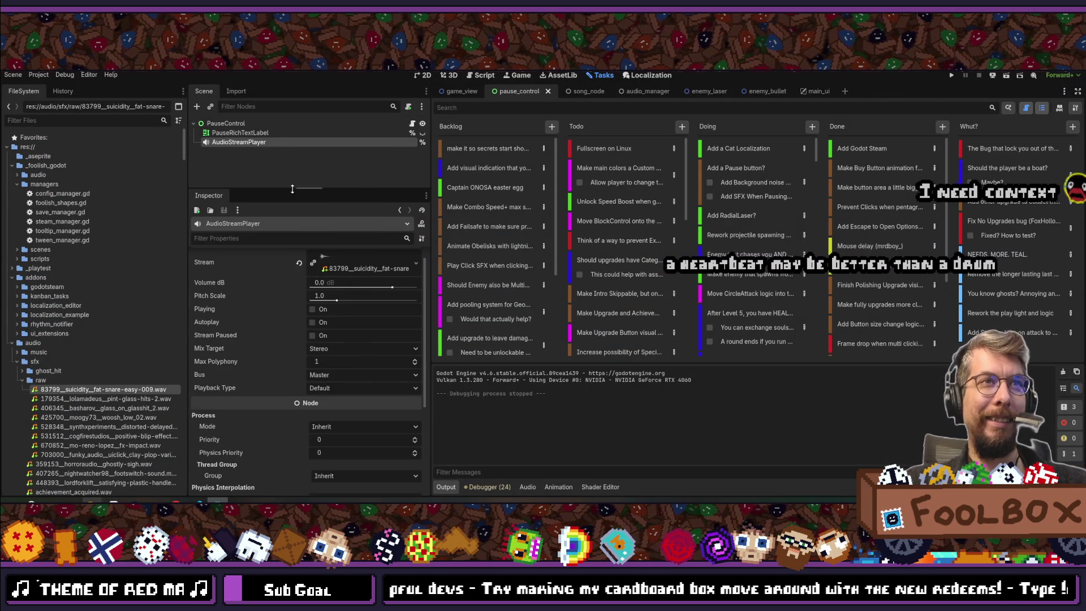
{"action": "left_click", "coordinate": [342, 378]}
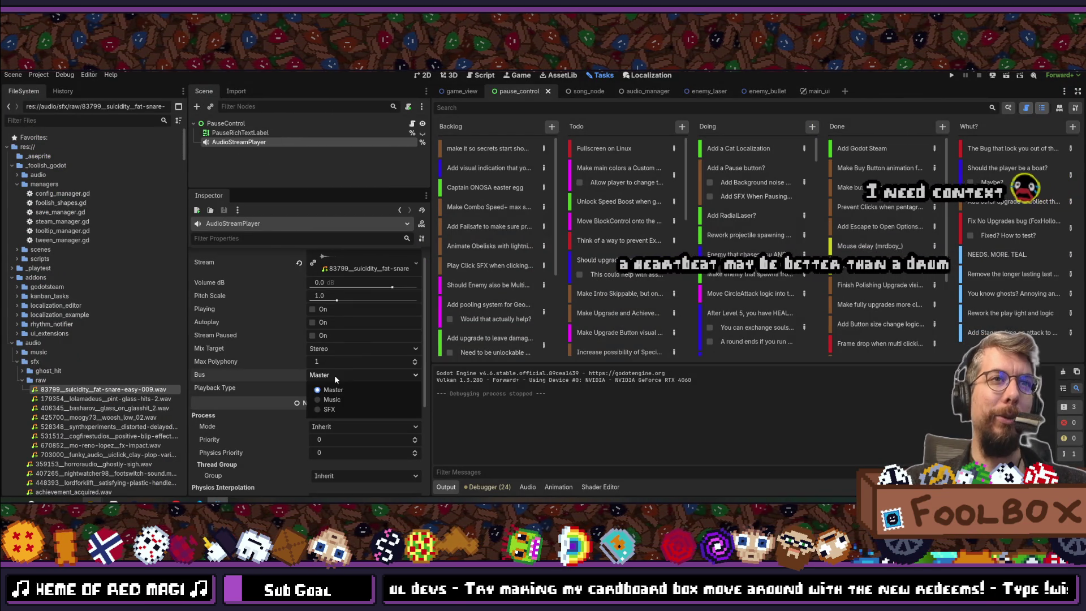
{"action": "left_click", "coordinate": [320, 400]}
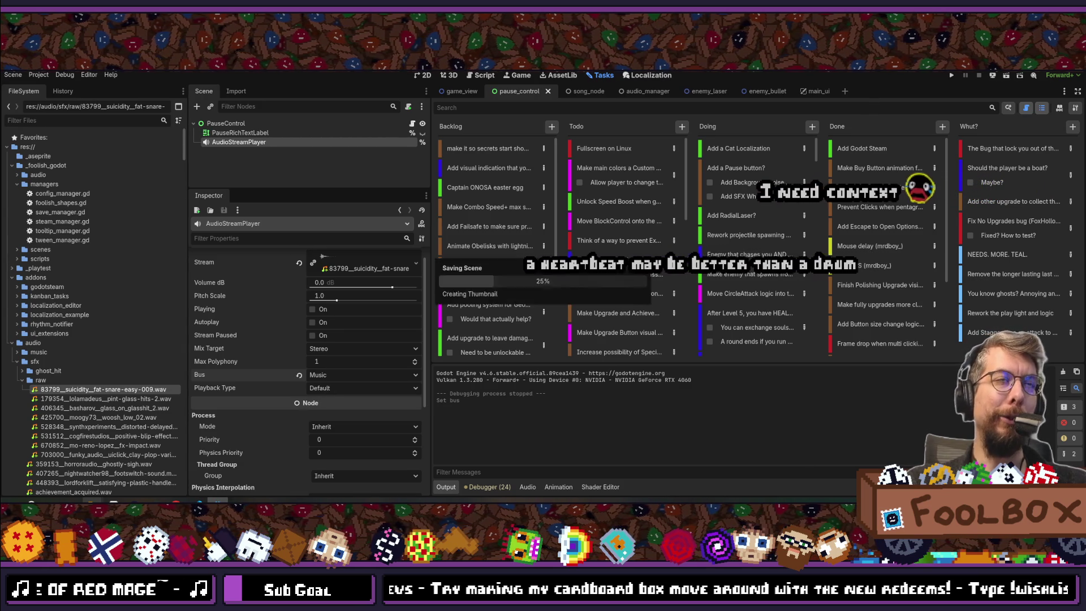
- Keep Playback Type at Default and Mix Target at Stereo, then save the pause_control scene
{"action": "left_click", "coordinate": [325, 389]}
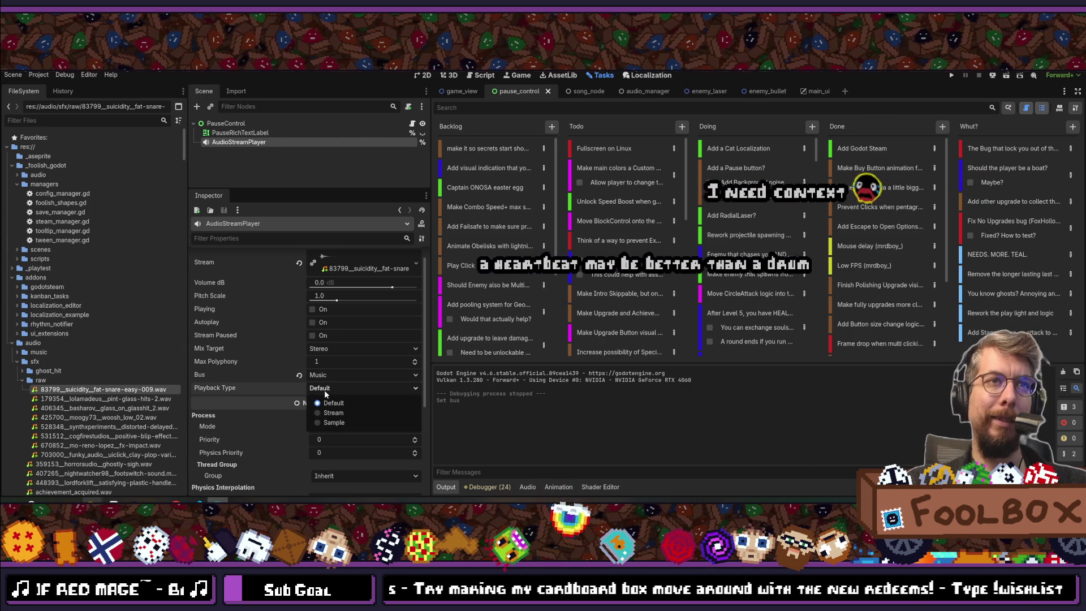
{"action": "key", "text": "Escape"}
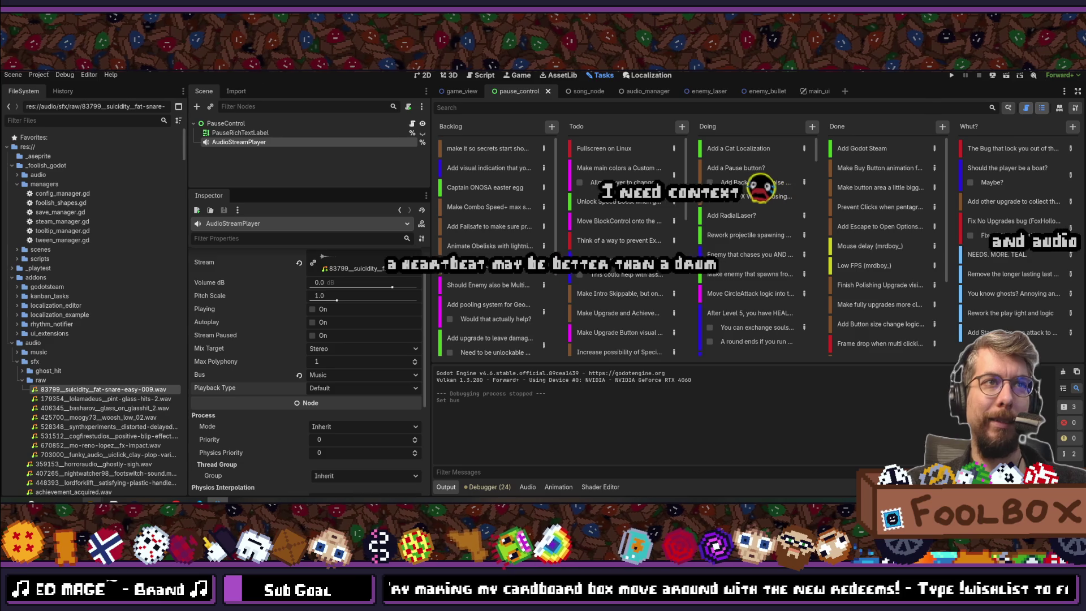
{"action": "left_click", "coordinate": [335, 347]}
{"action": "left_click", "coordinate": [334, 347]}
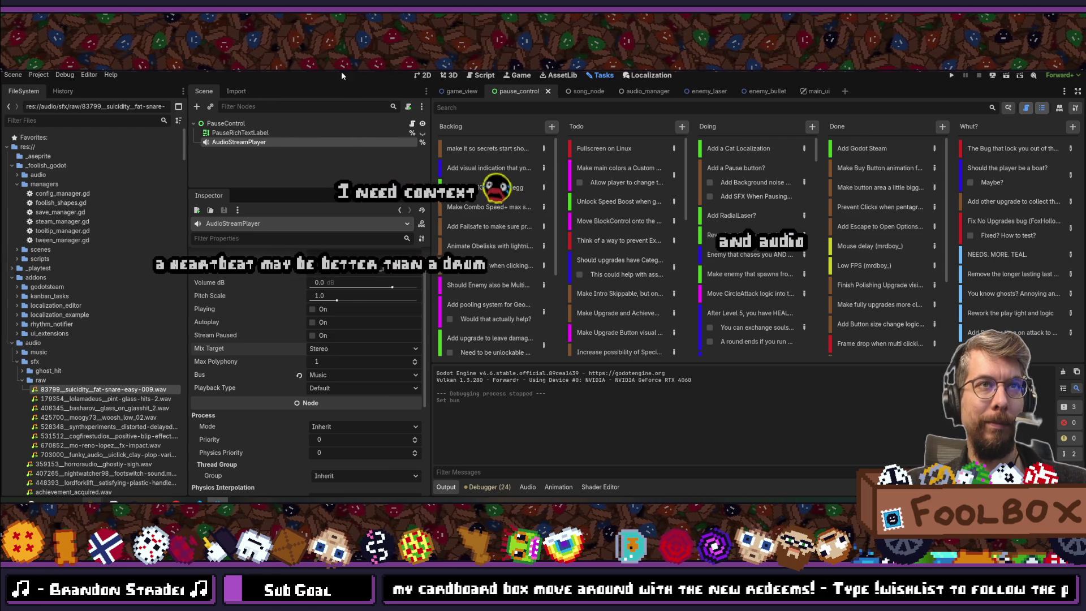
{"action": "scroll", "coordinate": [335, 378], "scroll_direction": "up", "scroll_amount": 1}
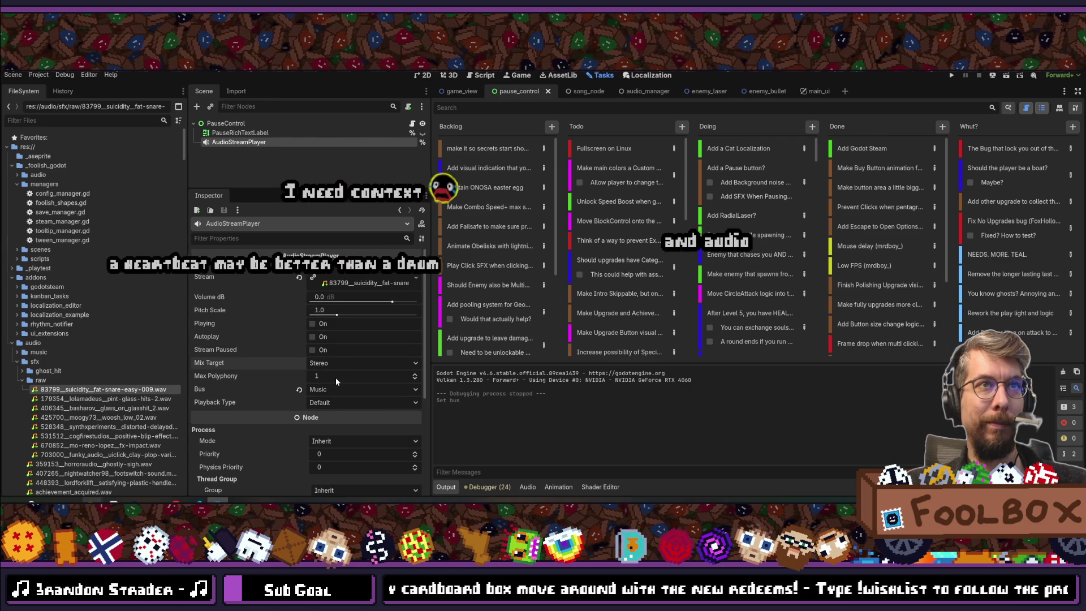
{"action": "key", "text": "ctrl+s"}
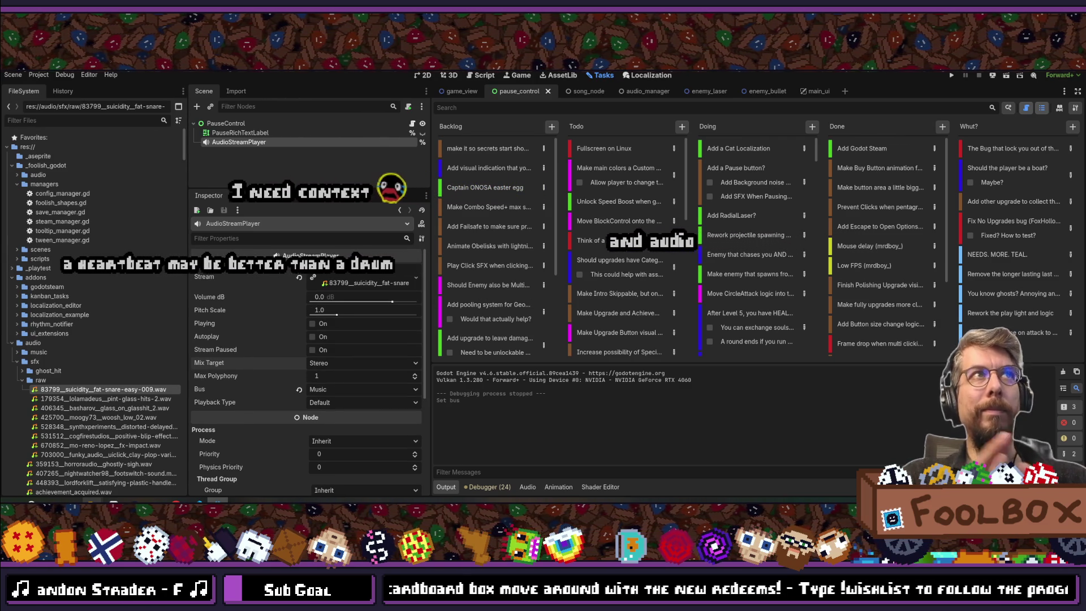
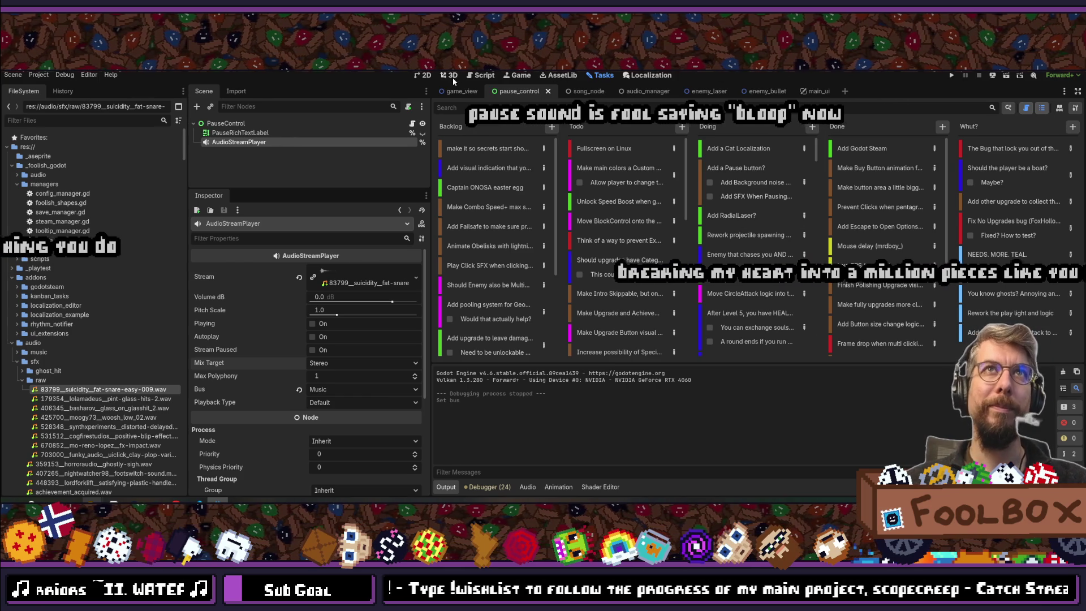
- Bring back the Tasks board, open the game_view scene, and widen the board and scene tree
{"action": "left_click", "coordinate": [483, 78]}
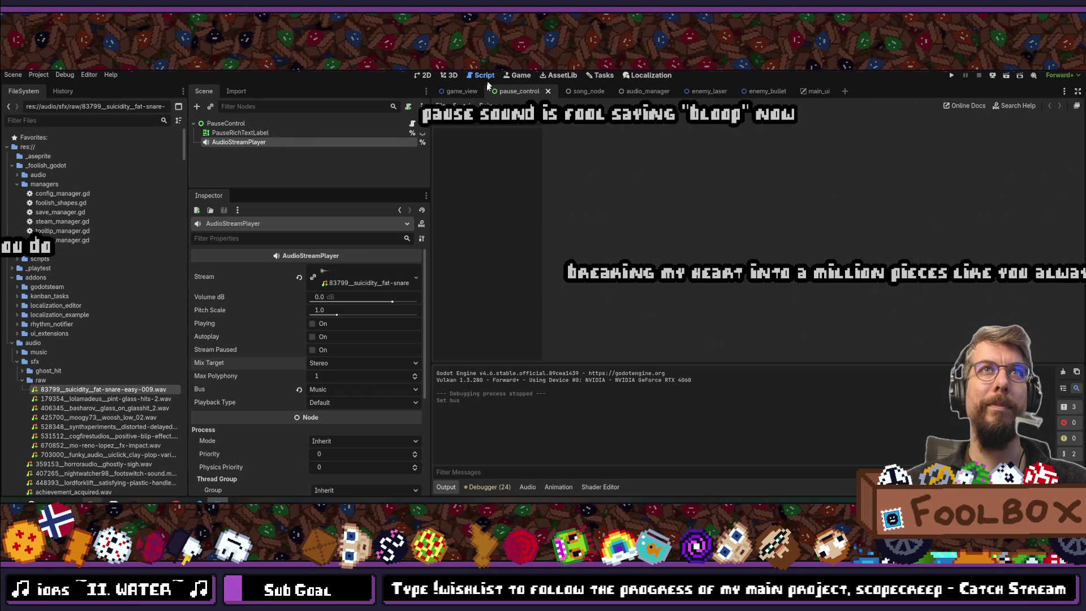
{"action": "left_click", "coordinate": [426, 75]}
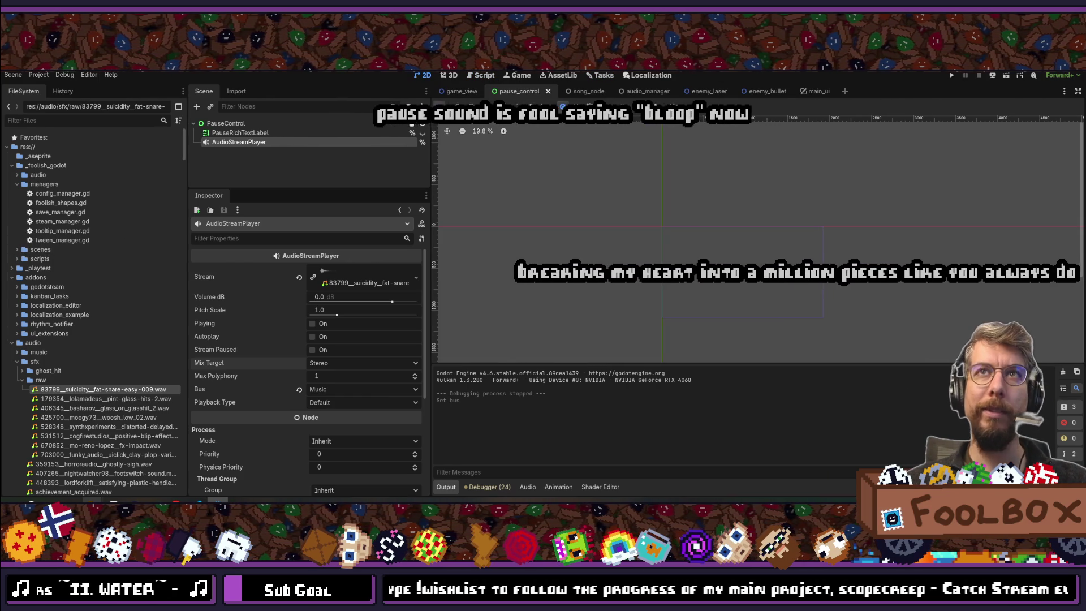
{"action": "left_click", "coordinate": [603, 75]}
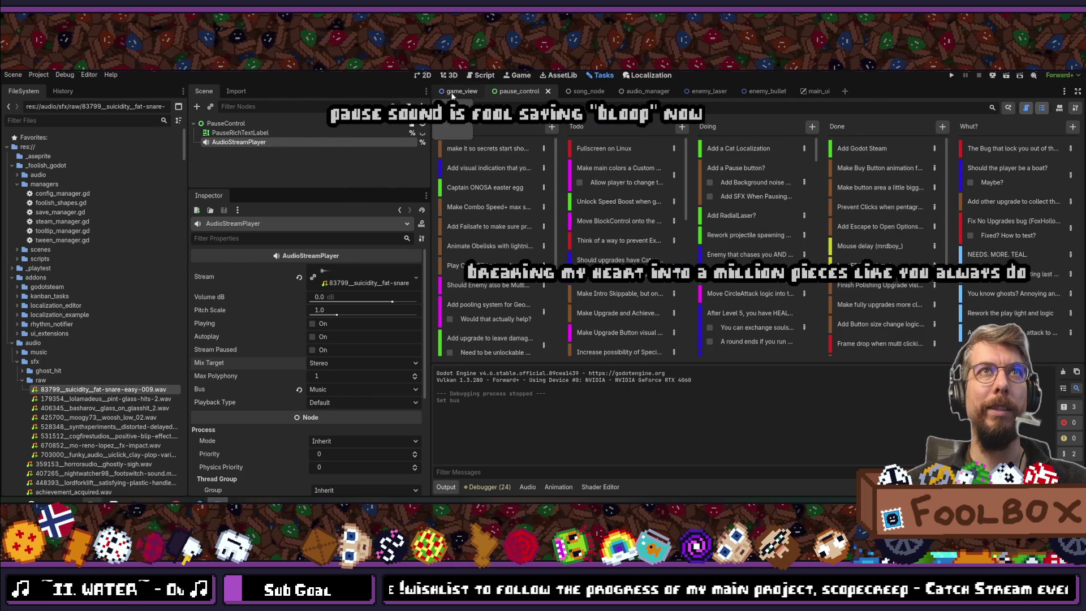
{"action": "left_click", "coordinate": [451, 91]}
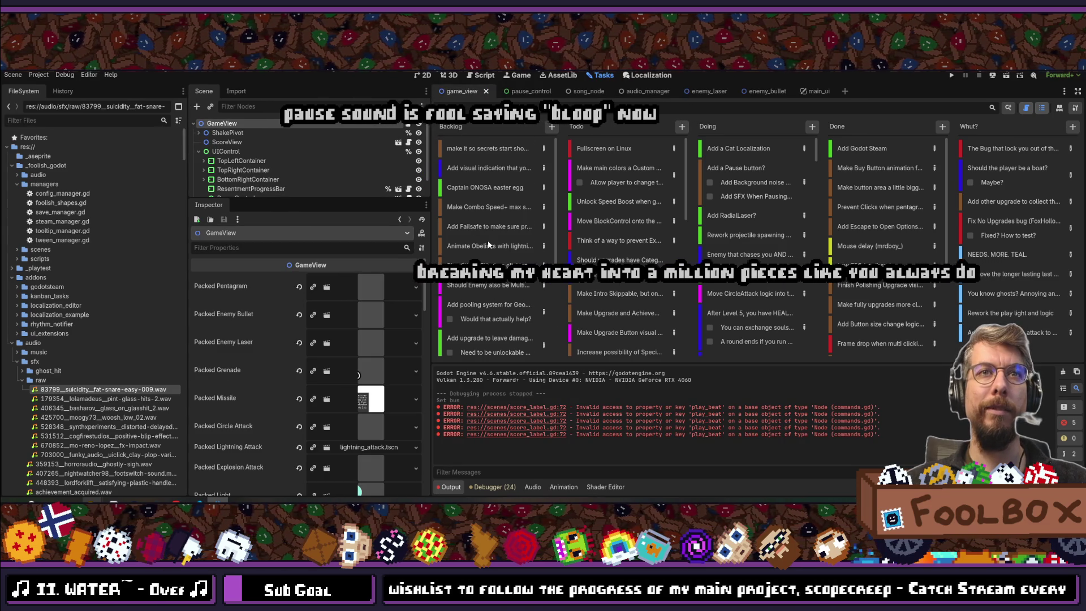
{"action": "mouse_move", "coordinate": [287, 201]}
{"action": "left_mouse_down"}
{"action": "mouse_move", "coordinate": [286, 342]}
{"action": "mouse_move", "coordinate": [287, 331]}
{"action": "left_mouse_up"}
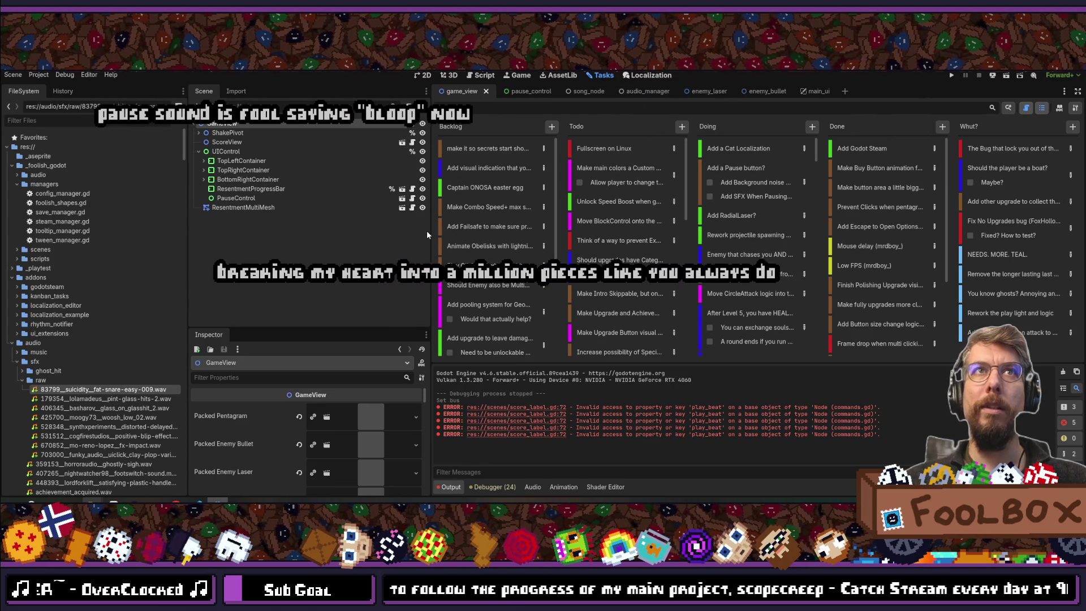
{"action": "left_click_drag", "start_coordinate": [429, 230], "coordinate": [352, 237]}
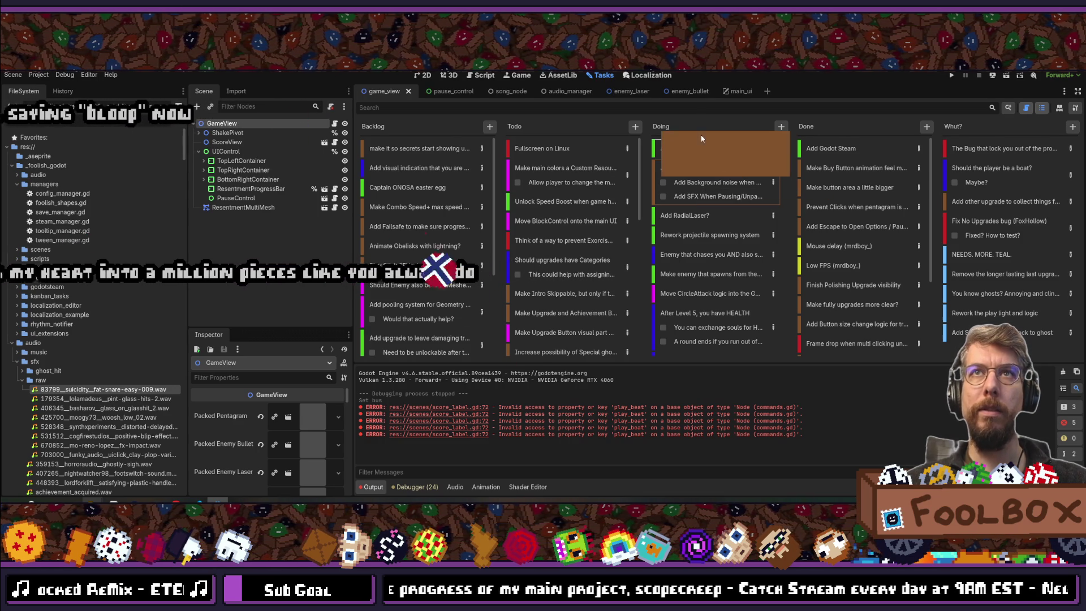
- Create a Bug card in Doing reading 'Fullscreen acts weird when pause is active'
{"action": "left_click", "coordinate": [782, 130]}
{"action": "left_click", "coordinate": [796, 152]}
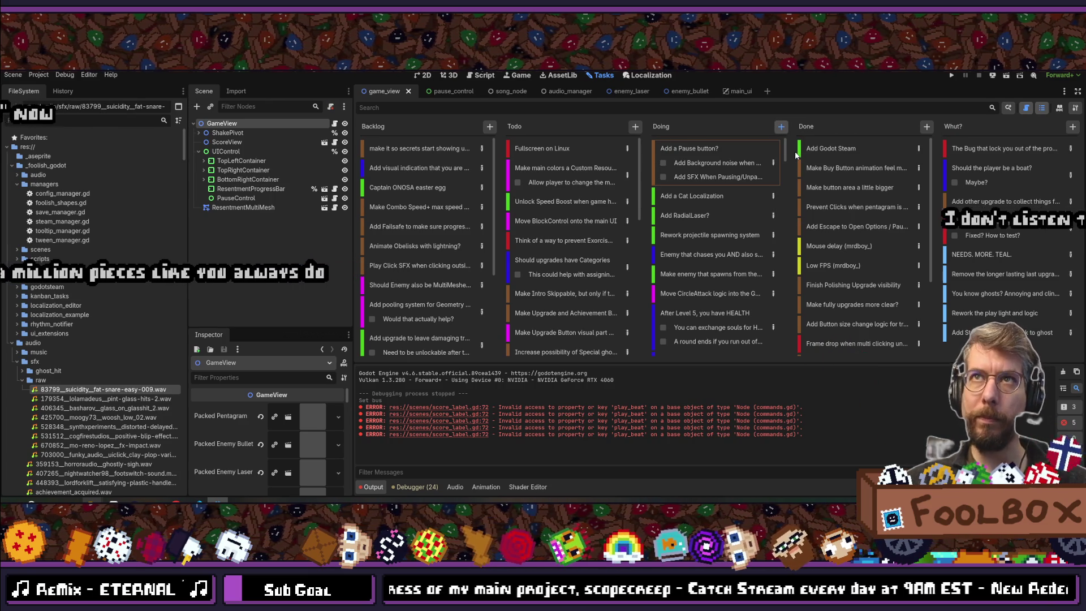
{"action": "type", "text": "F"}
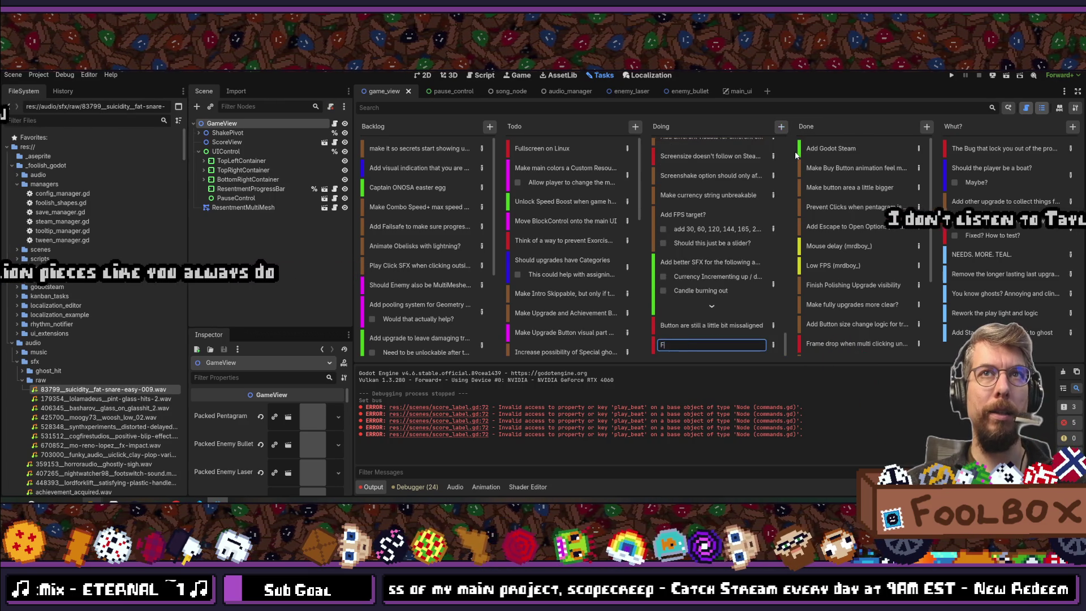
{"action": "type", "text": "ullscreen "}
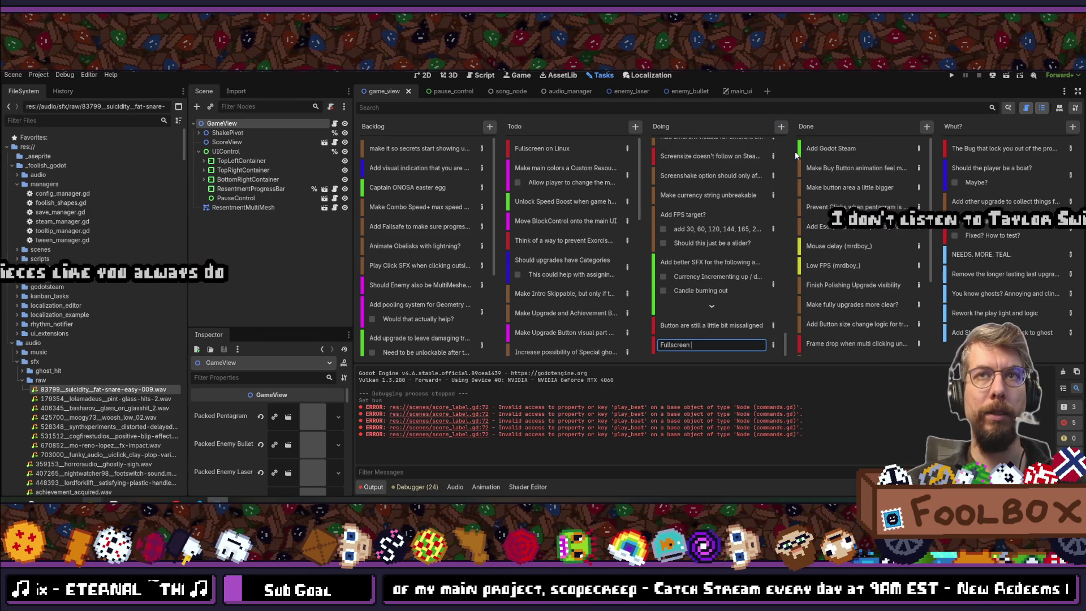
{"action": "type", "text": "acts "}
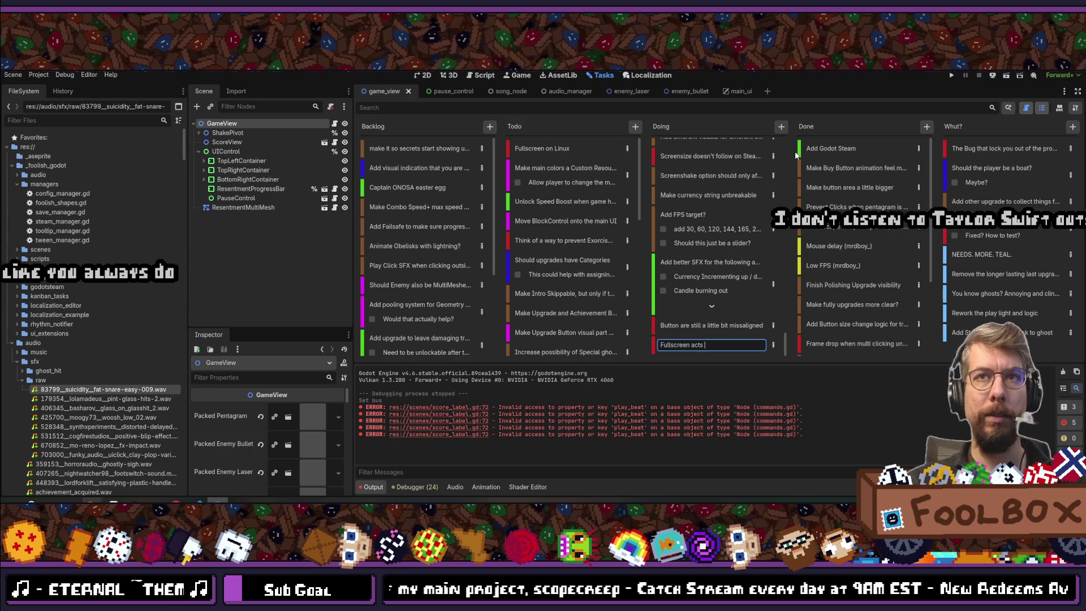
{"action": "type", "text": "weird when"}
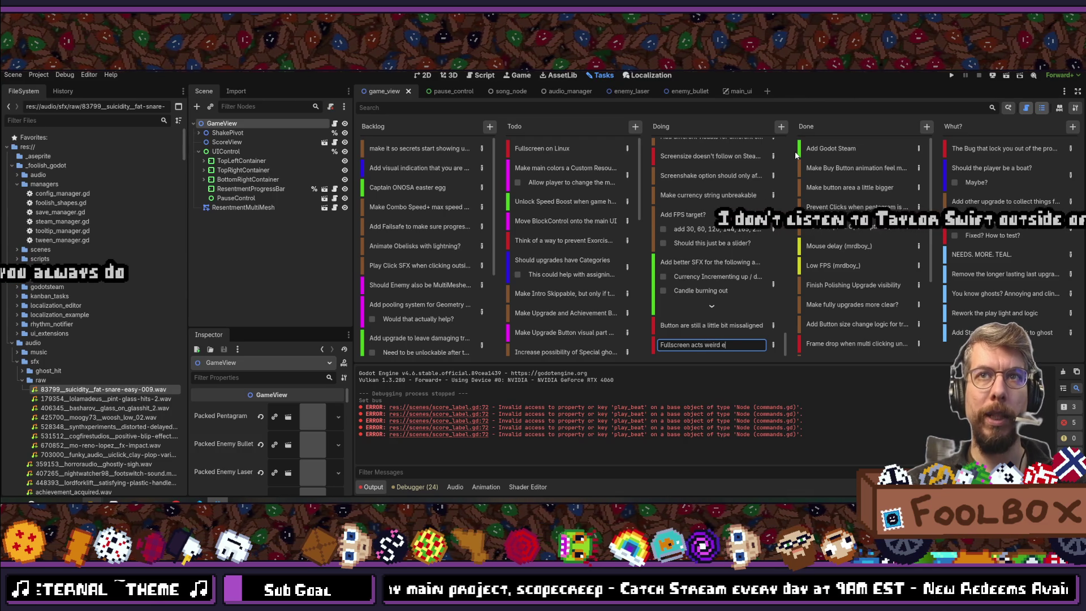
{"action": "type", "text": " pause "}
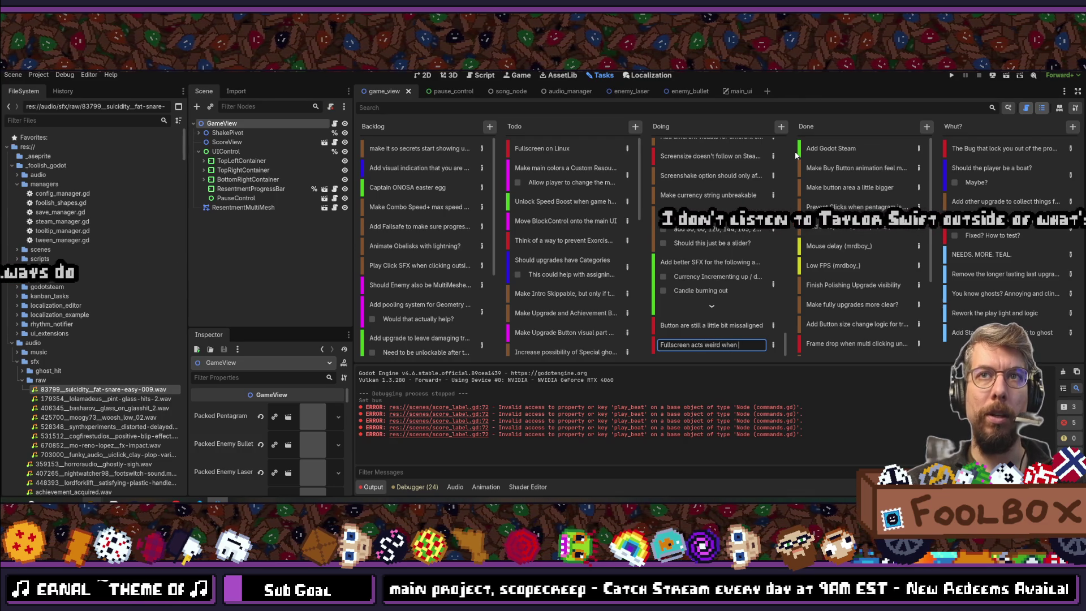
{"action": "type", "text": "is "}
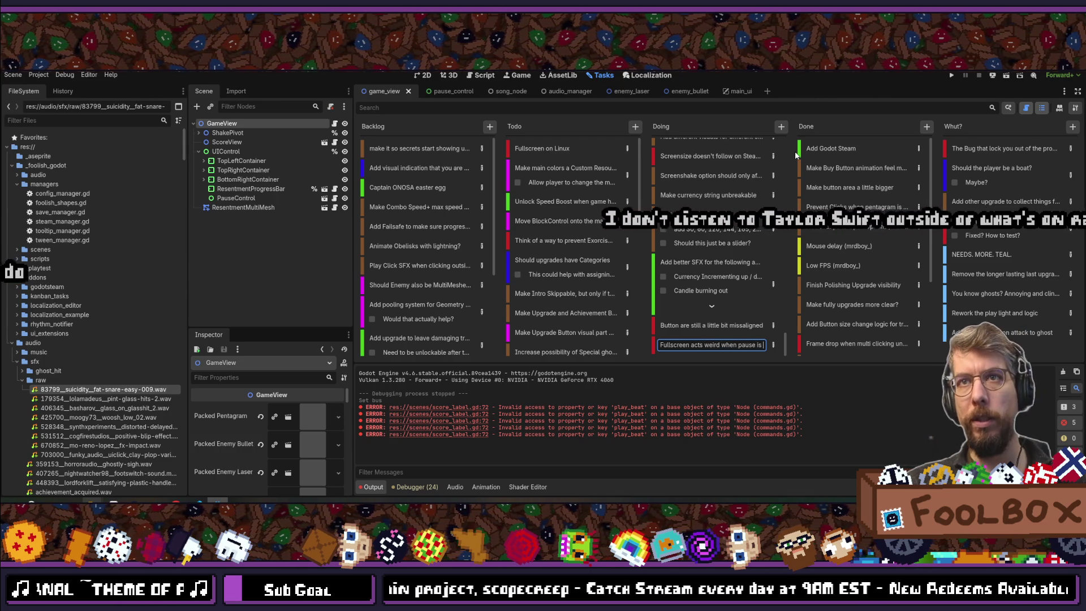
{"action": "type", "text": "active"}
{"action": "key", "text": "Return"}
- Move the Fullscreen bug card to the top of the Doing column
{"action": "left_click", "coordinate": [737, 322]}
{"action": "left_click", "coordinate": [668, 349]}
{"action": "left_click_drag", "start_coordinate": [686, 346], "coordinate": [694, 131]}
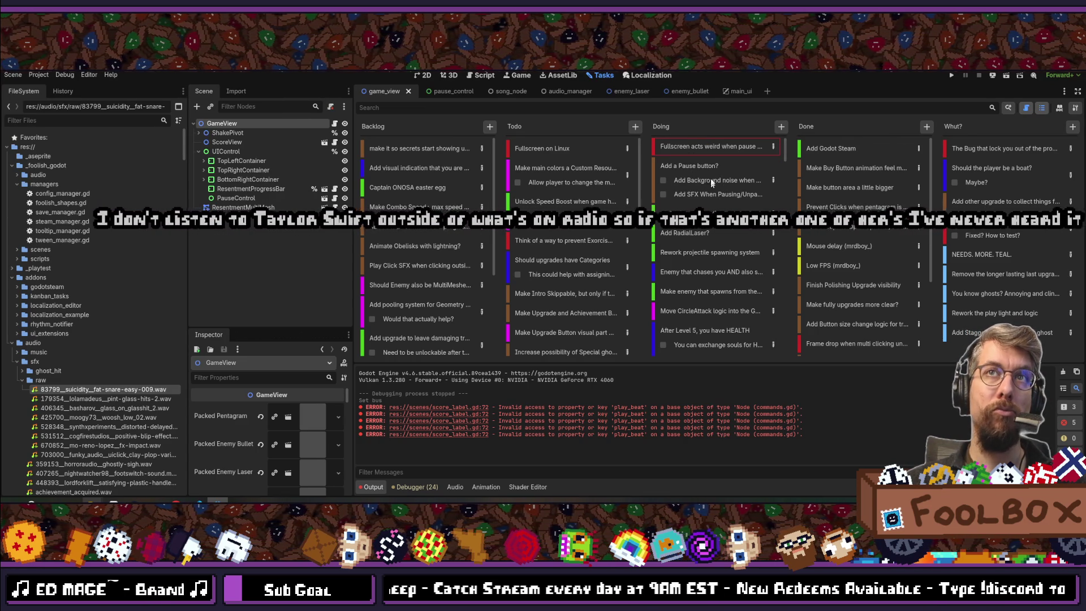
- Add a step about an Option Button in the Pause menu to 'Add a Pause button?'
{"action": "double_click", "coordinate": [771, 175]}
{"action": "type", "text": "Add Option Button in the Pause"}
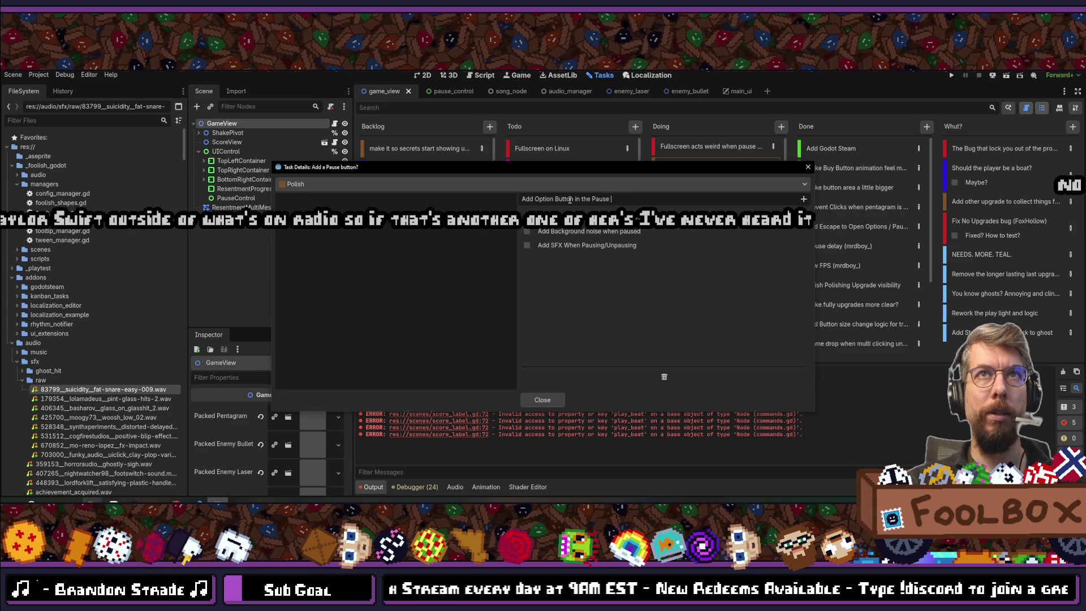
{"action": "type", "text": "menu"}
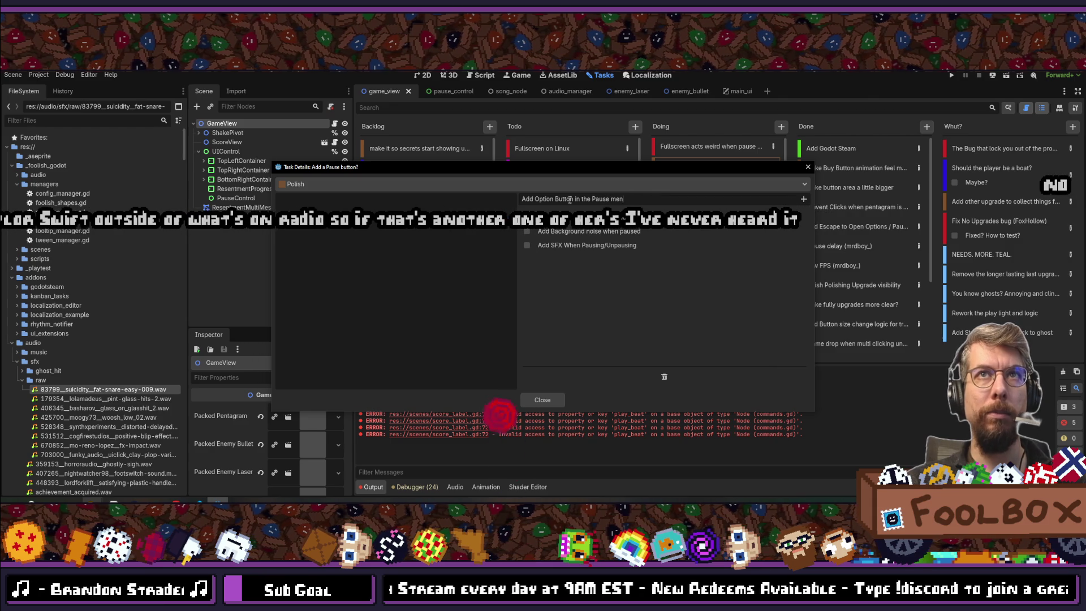
{"action": "key", "text": "Return"}
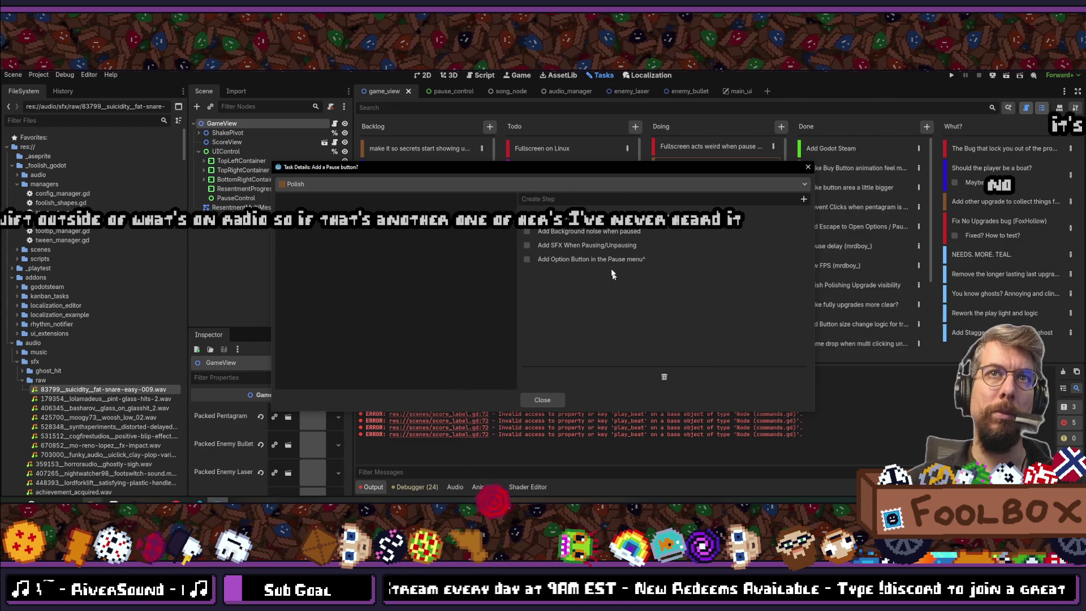
{"action": "left_click", "coordinate": [606, 260]}
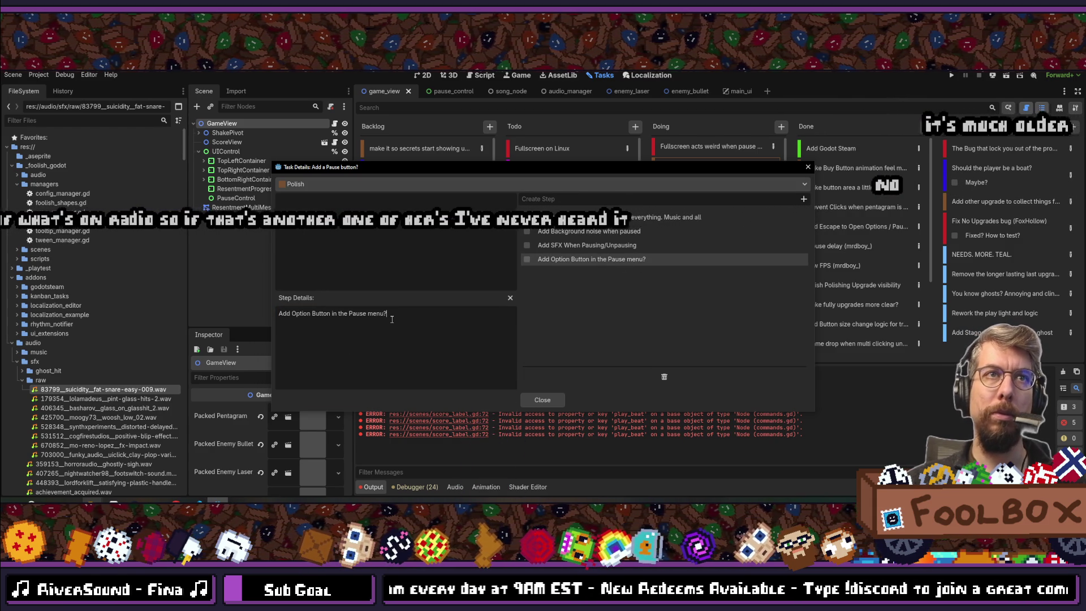
{"action": "left_click", "coordinate": [542, 400]}
- Turn Num Lock back on and bring up the project's Git history
{"action": "key", "text": "Num_Lock"}
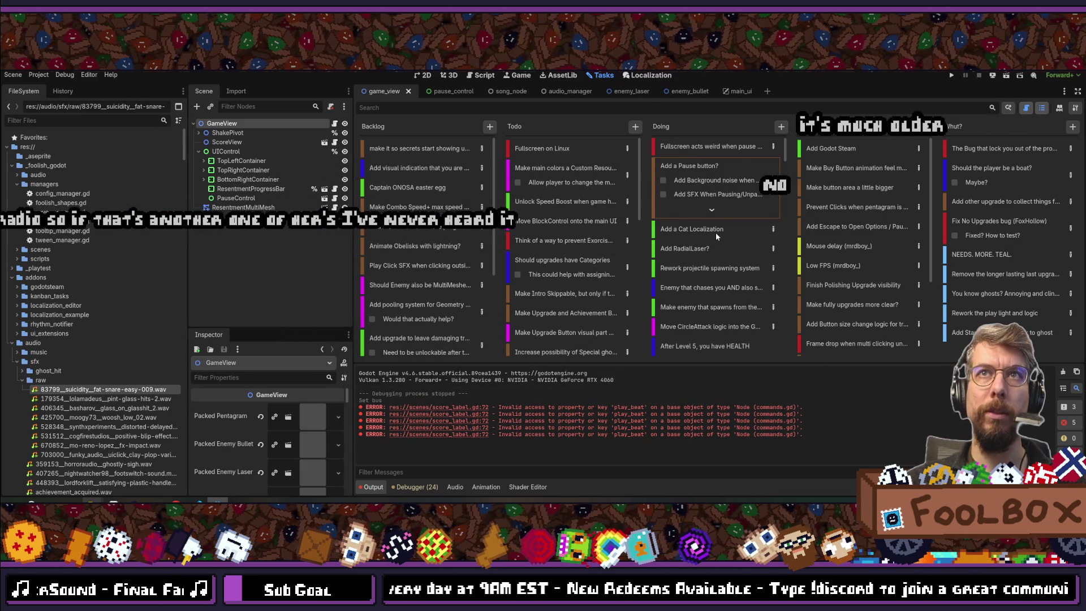
{"action": "key", "text": "Num_Lock"}
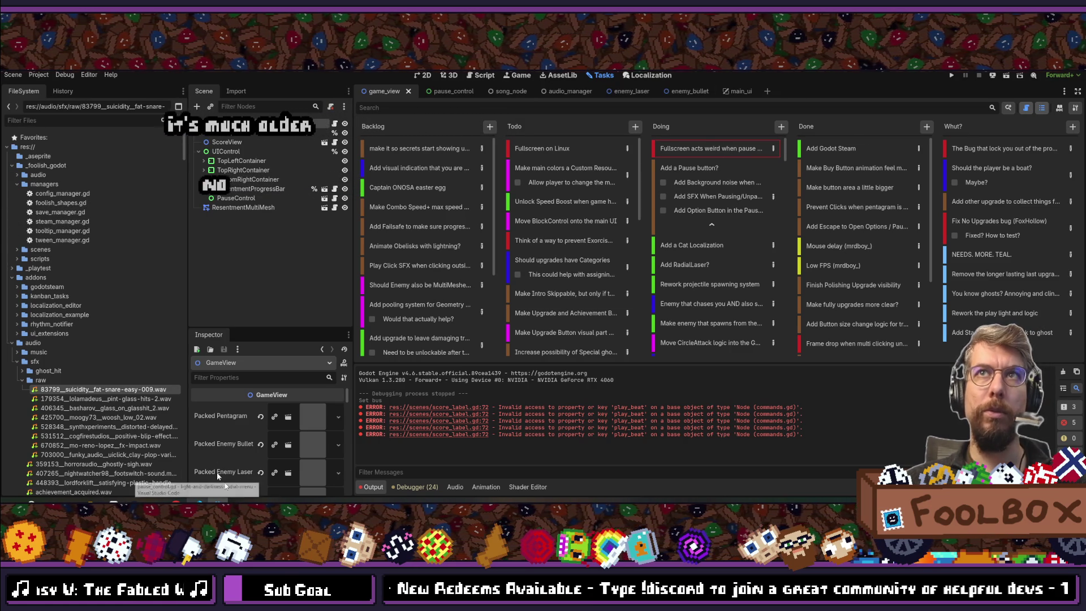
{"action": "left_click", "coordinate": [155, 502]}
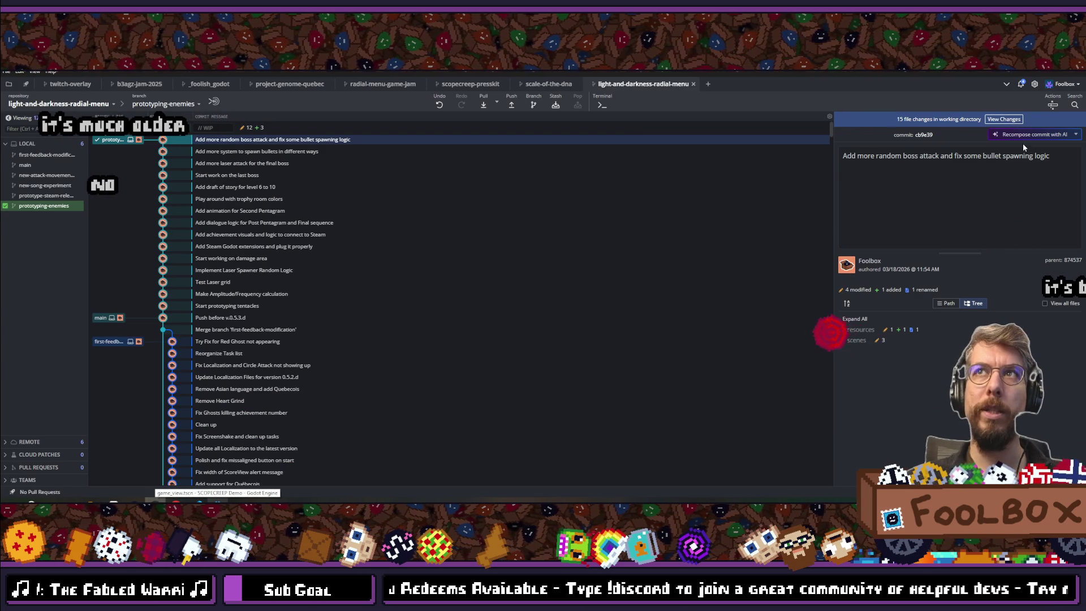
- Stage all 15 files, commit as 'Add Pause option when you are in a round', and return to Godot
{"action": "left_click", "coordinate": [1006, 118]}
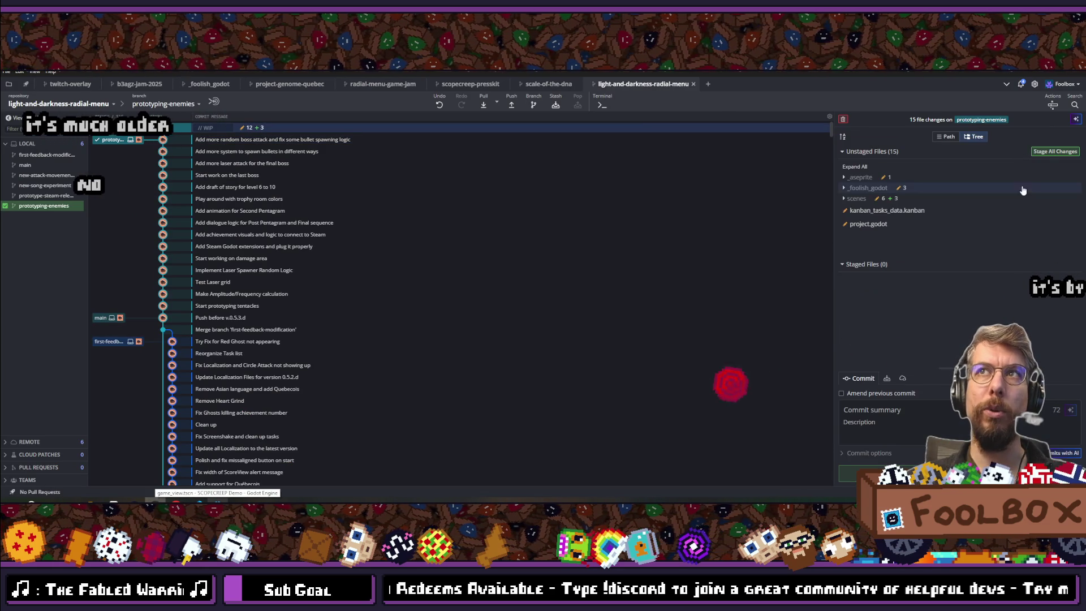
{"action": "left_click", "coordinate": [903, 410]}
{"action": "type", "text": "Add"}
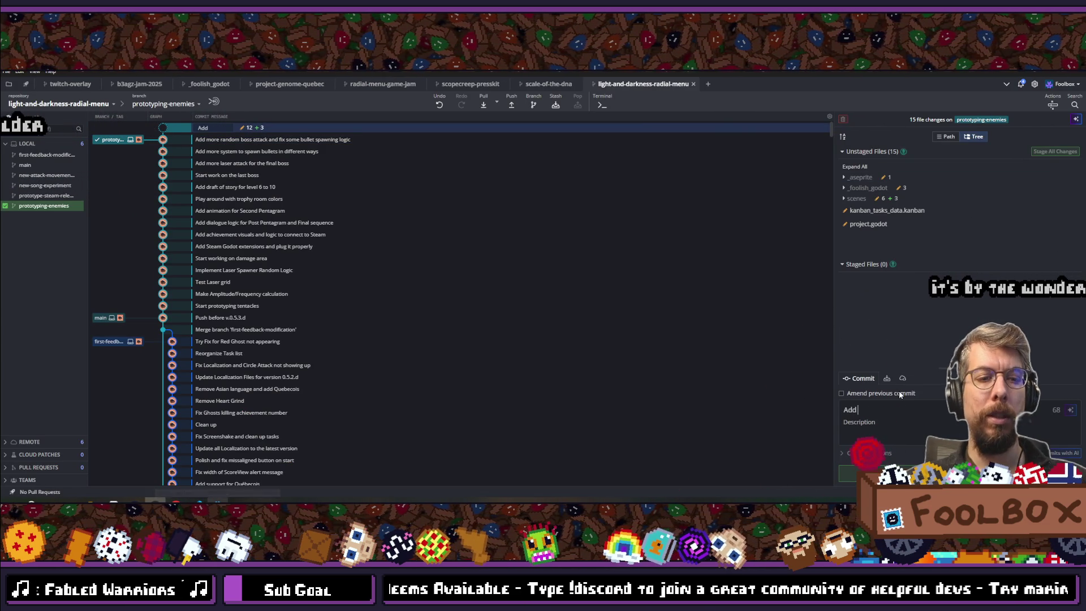
{"action": "key", "text": "ctrl+shift+s"}
{"action": "type", "text": "Pause"}
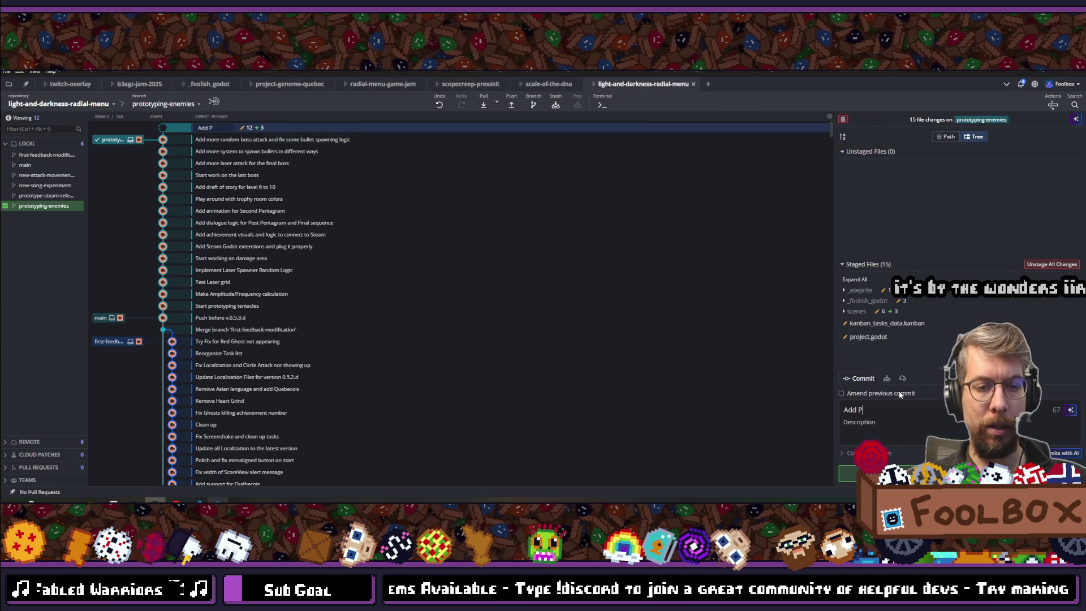
{"action": "type", "text": " option"}
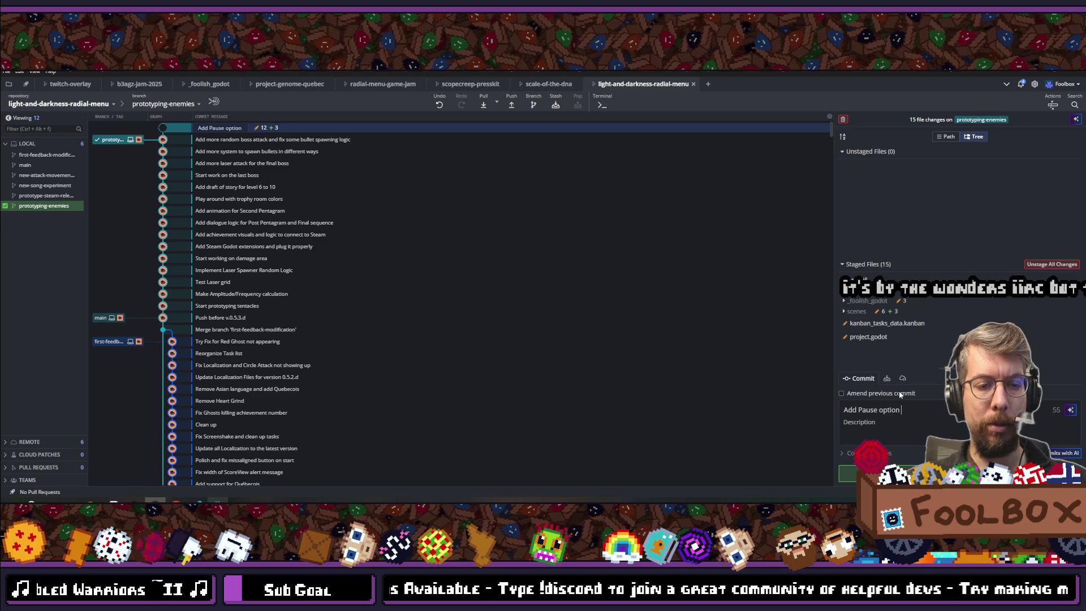
{"action": "type", "text": " when you are in a "}
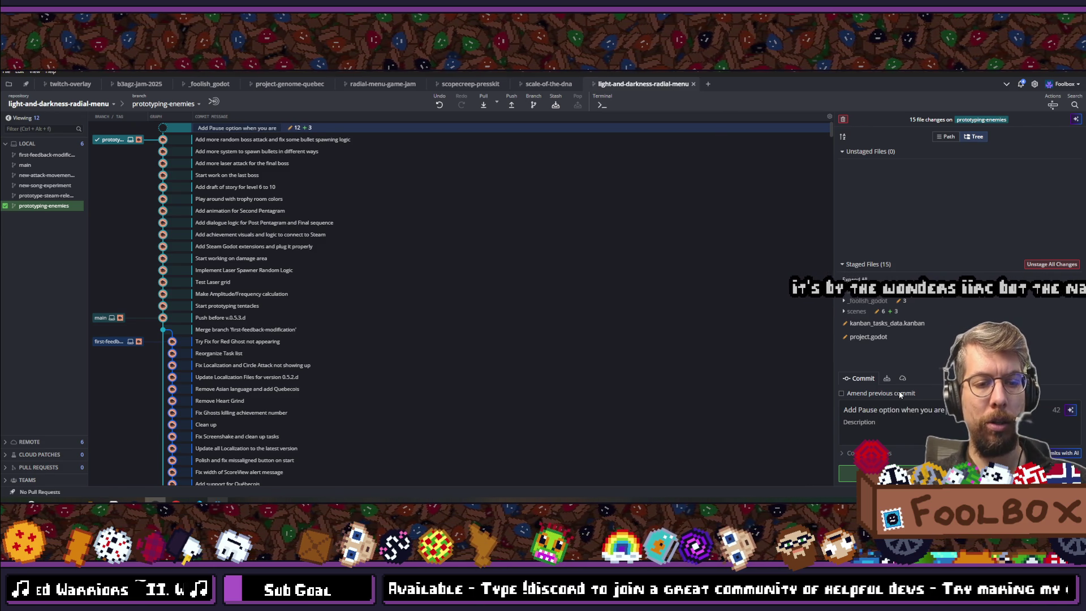
{"action": "type", "text": "round"}
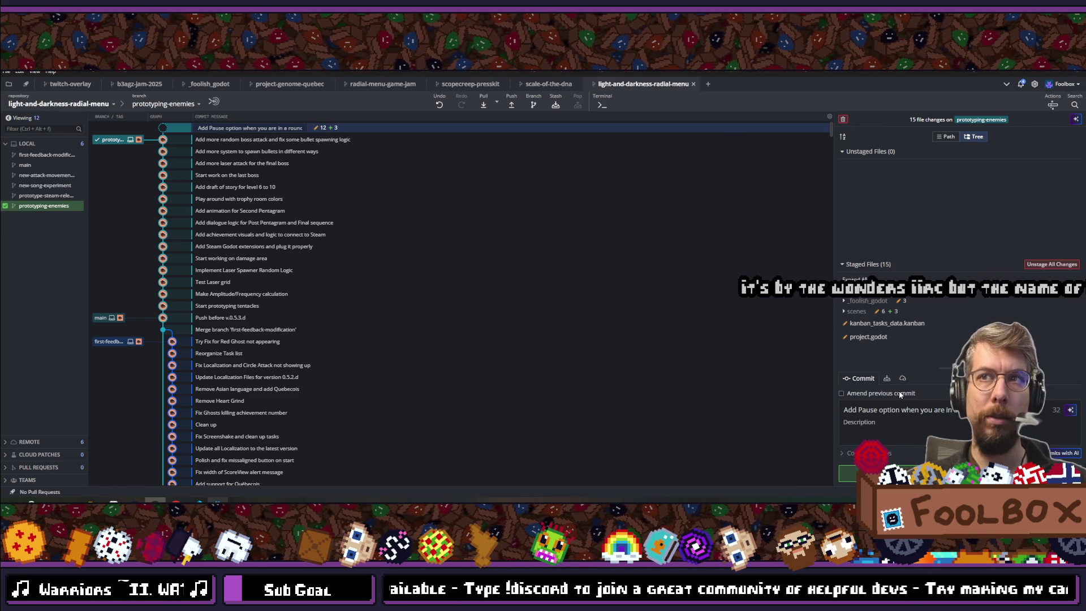
{"action": "key", "text": "ctrl+Return"}
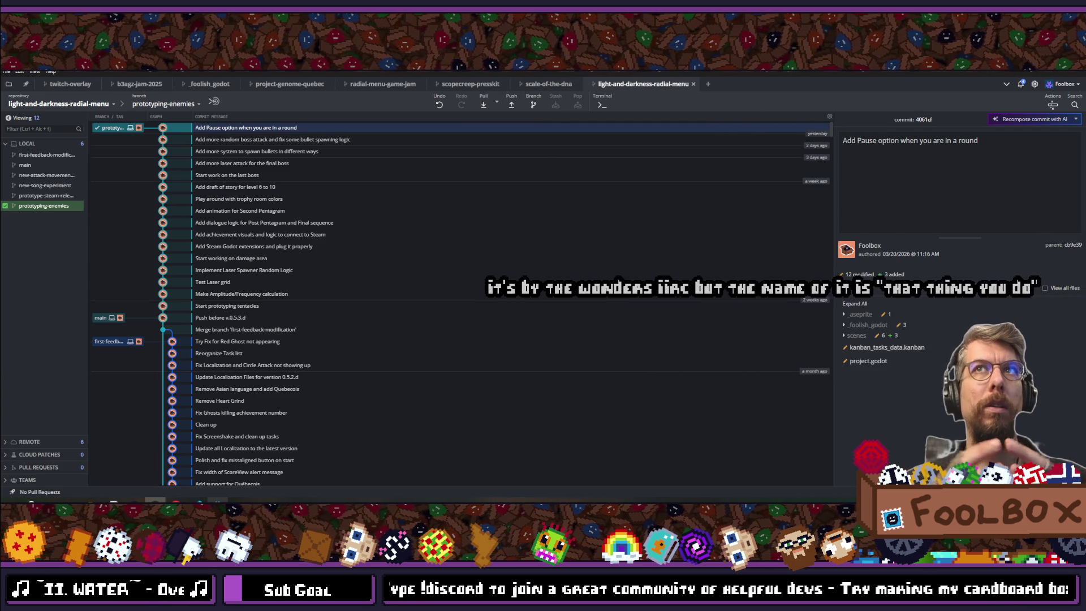
{"action": "key", "text": "alt+Tab"}
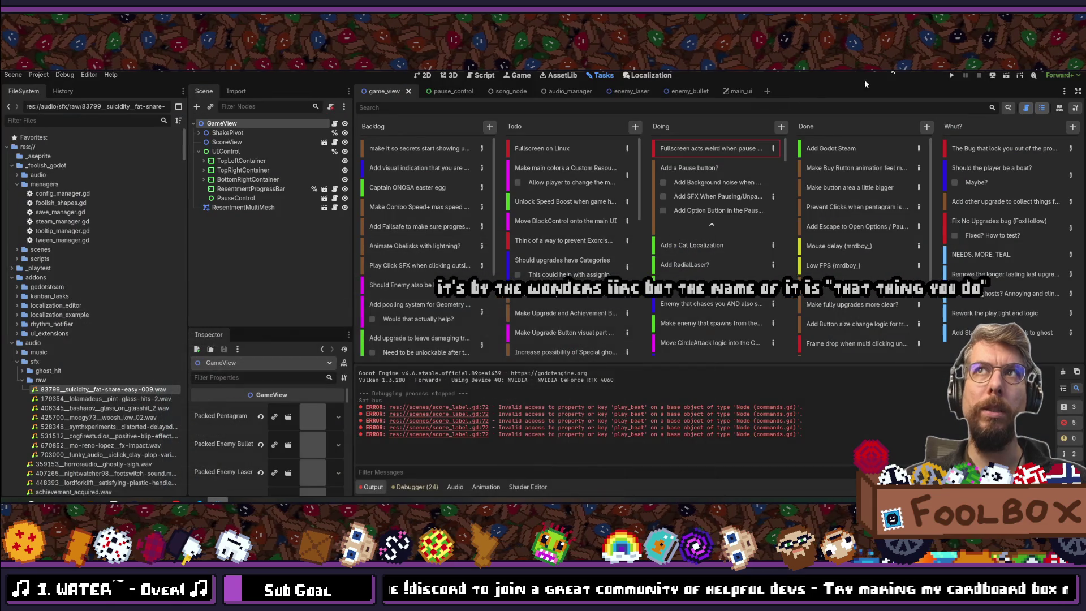
- Add a Doing card 'Figure out if SFX should pause when Paused?'
{"action": "left_click", "coordinate": [773, 148]}
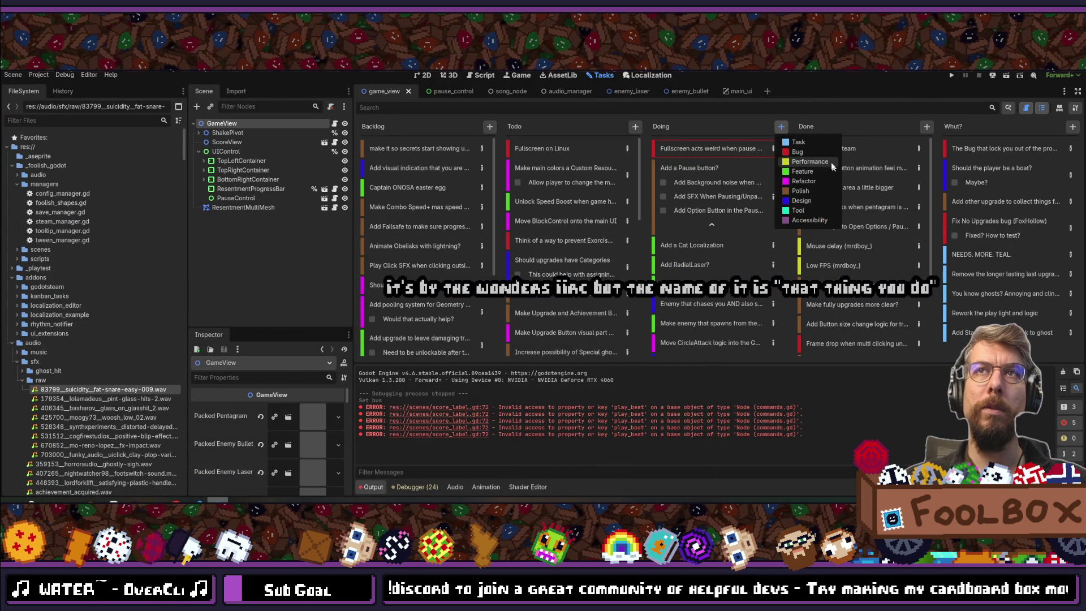
{"action": "left_click", "coordinate": [832, 176]}
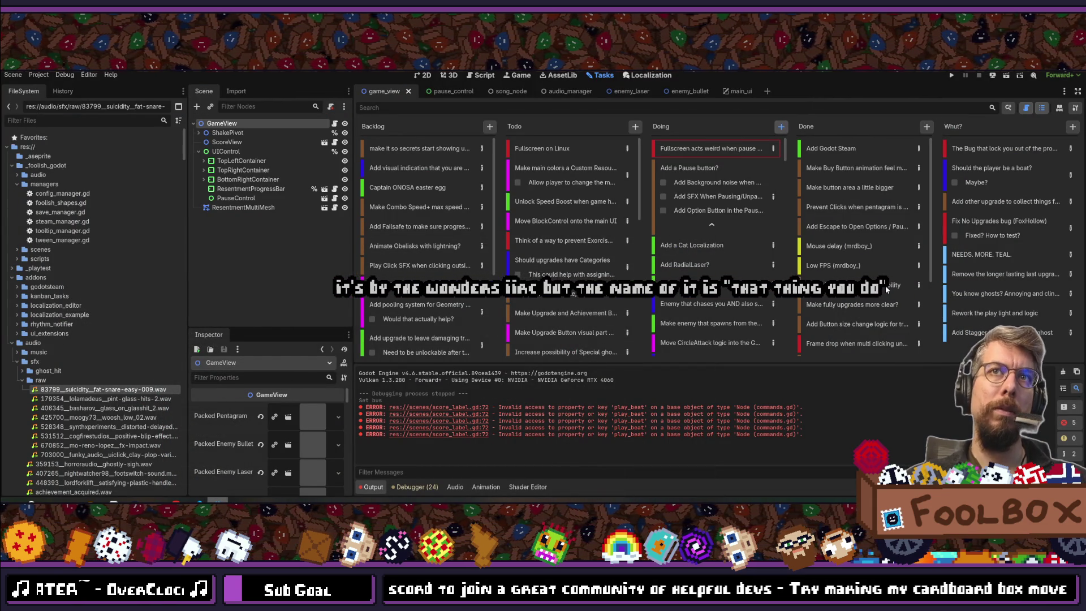
{"action": "key", "text": "Return"}
{"action": "type", "text": "Figur"}
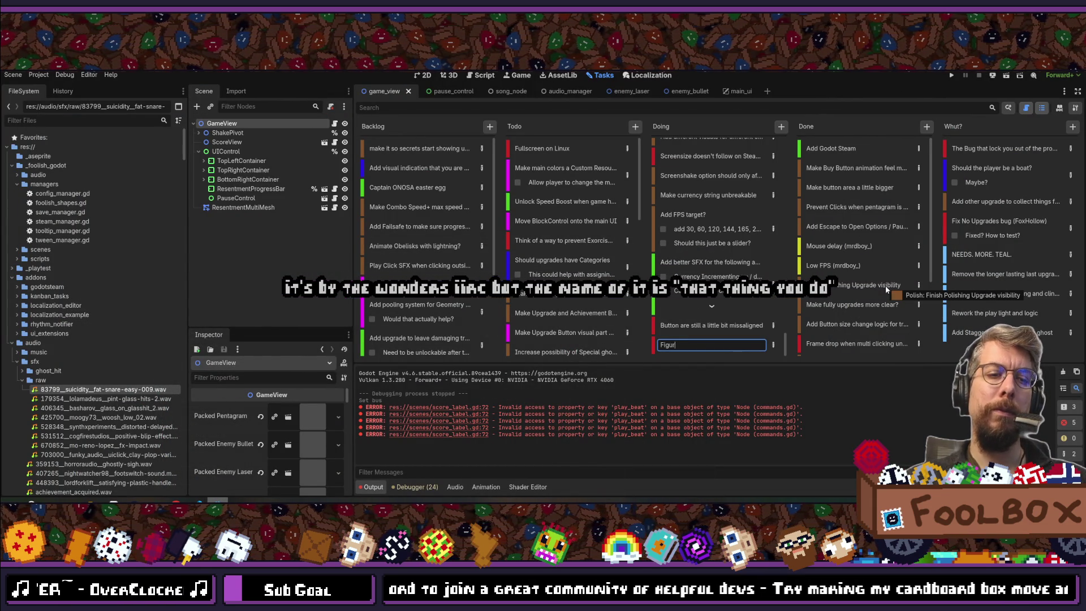
{"action": "type", "text": "e out if S"}
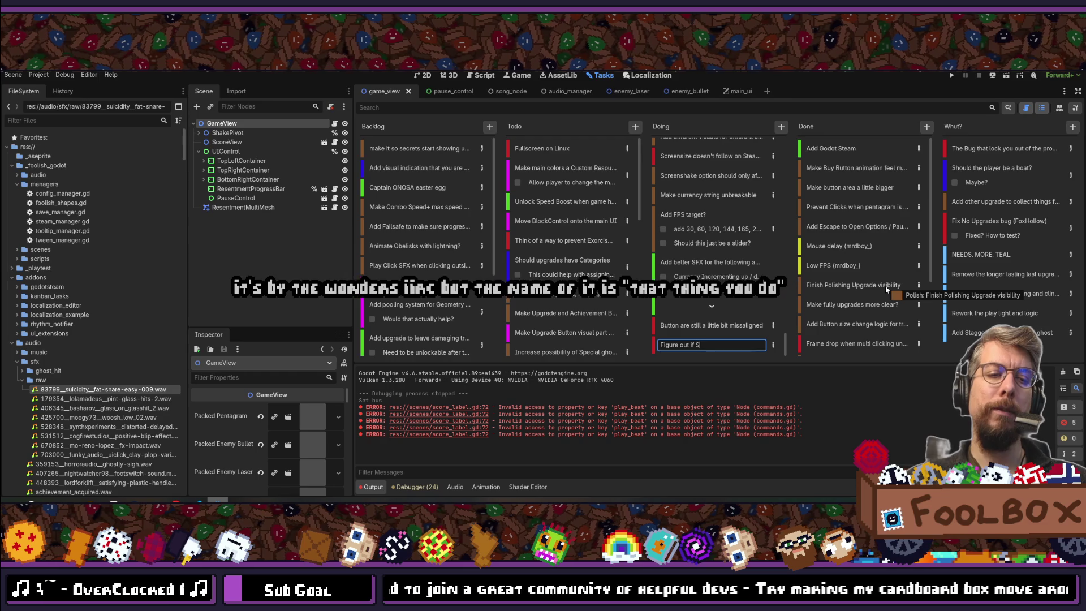
{"action": "type", "text": "FX shou"}
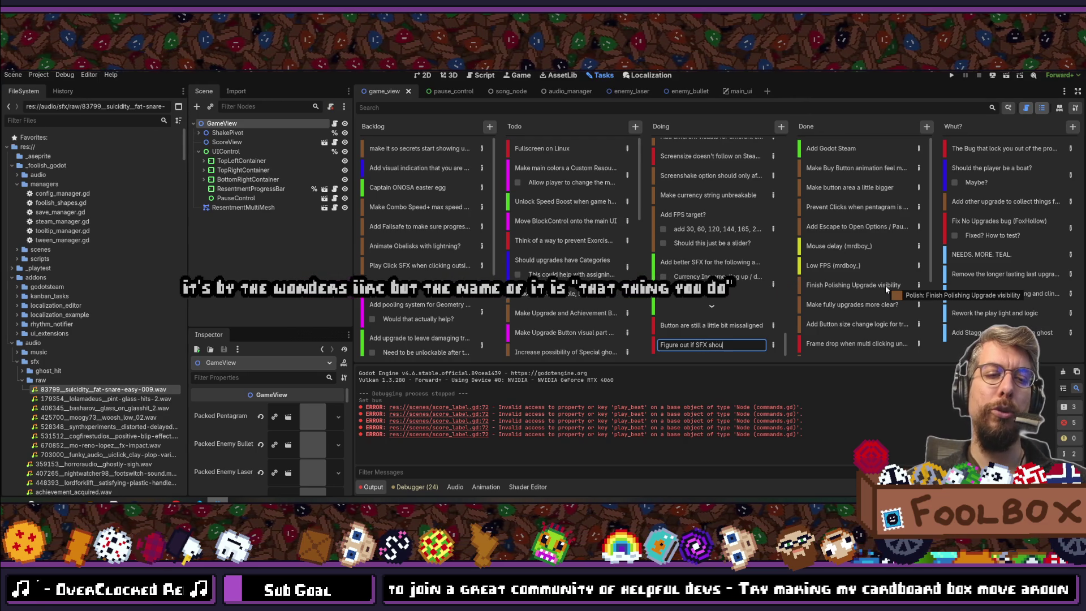
{"action": "type", "text": "ldpause"}
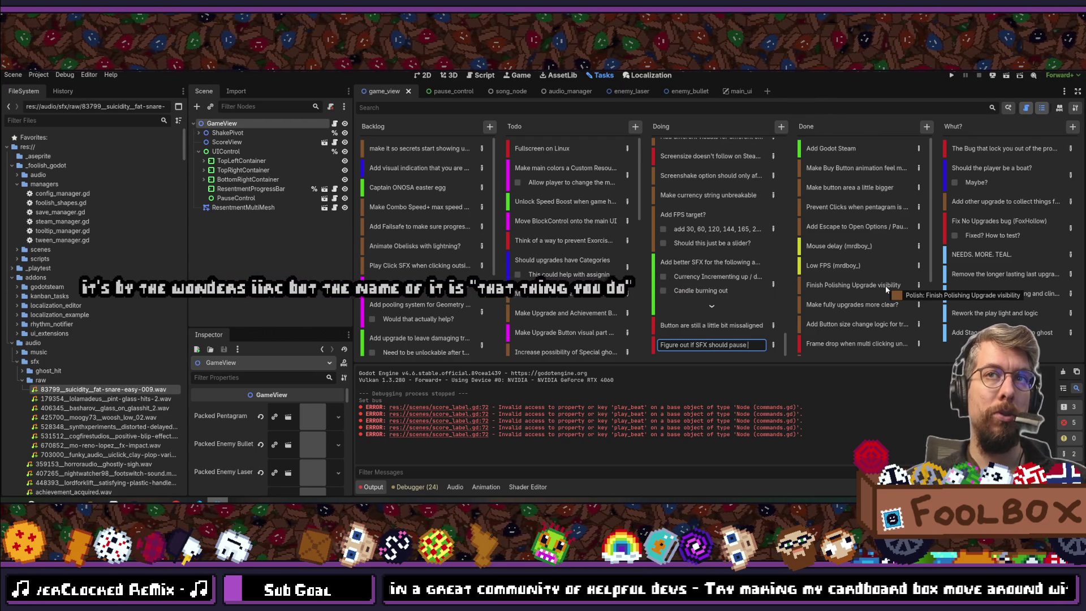
{"action": "type", "text": " when Paused?"}
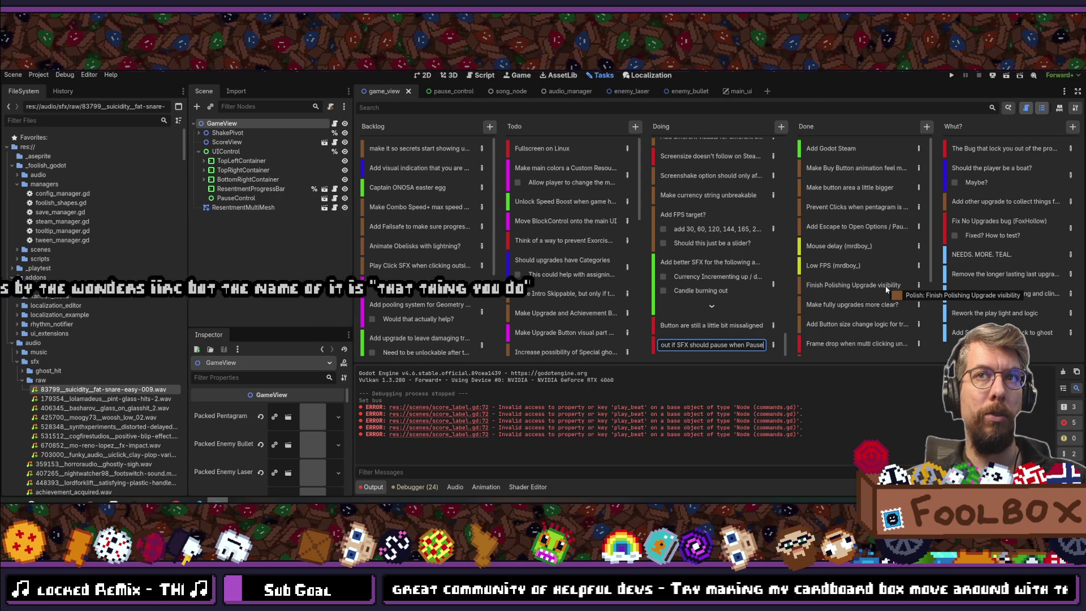
{"action": "key", "text": "Return"}
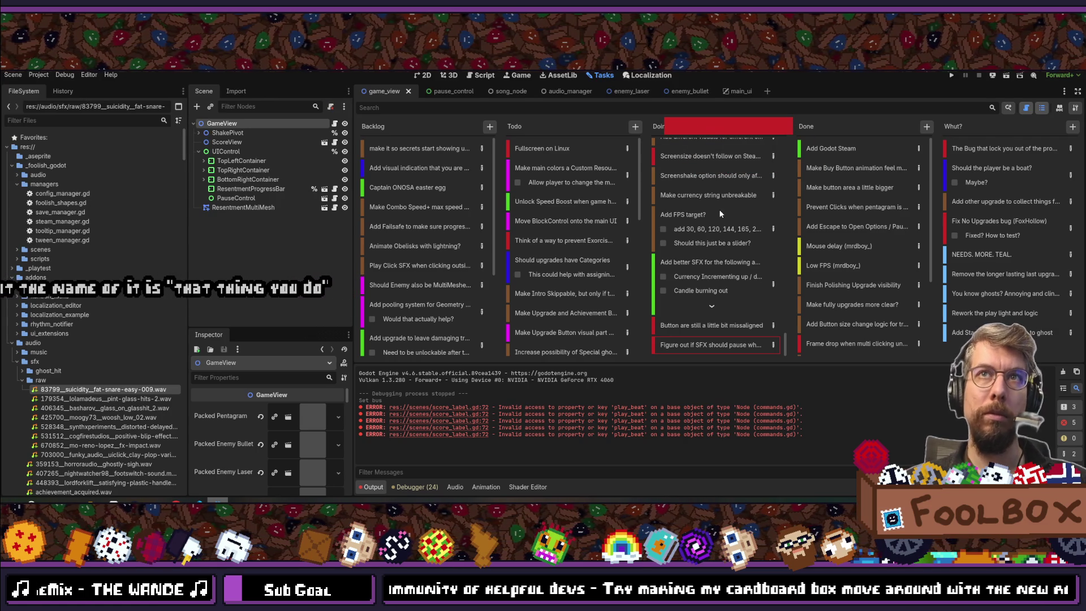
- Review the board's cards, select 'Add RadialLaser?' and the card below, then open quick file search
{"action": "scroll", "coordinate": [710, 210], "scroll_direction": "down", "scroll_amount": 5}
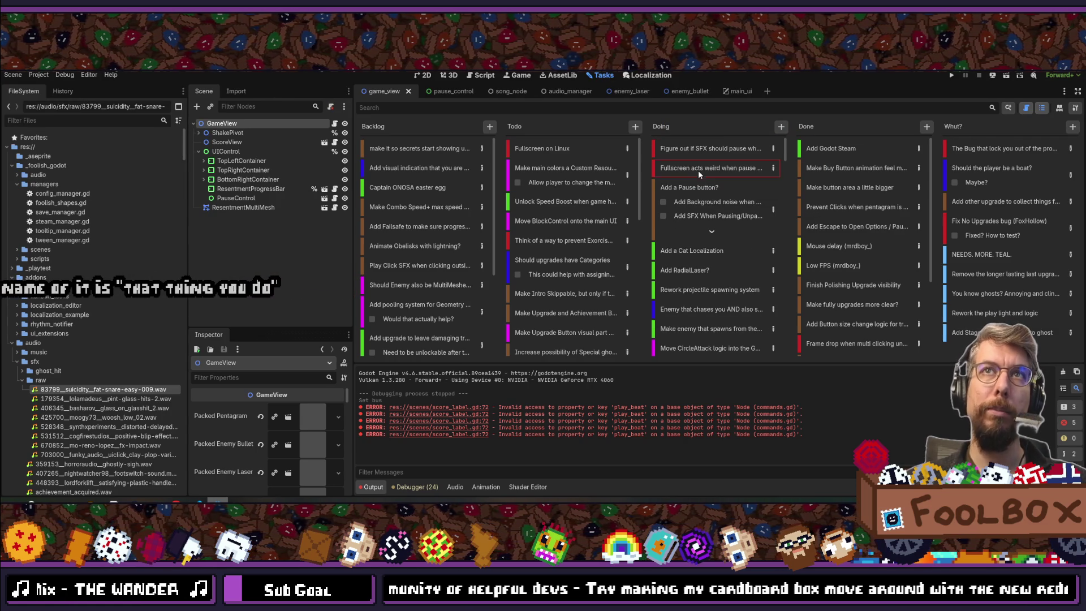
{"action": "scroll", "coordinate": [746, 243], "scroll_direction": "down", "scroll_amount": 10}
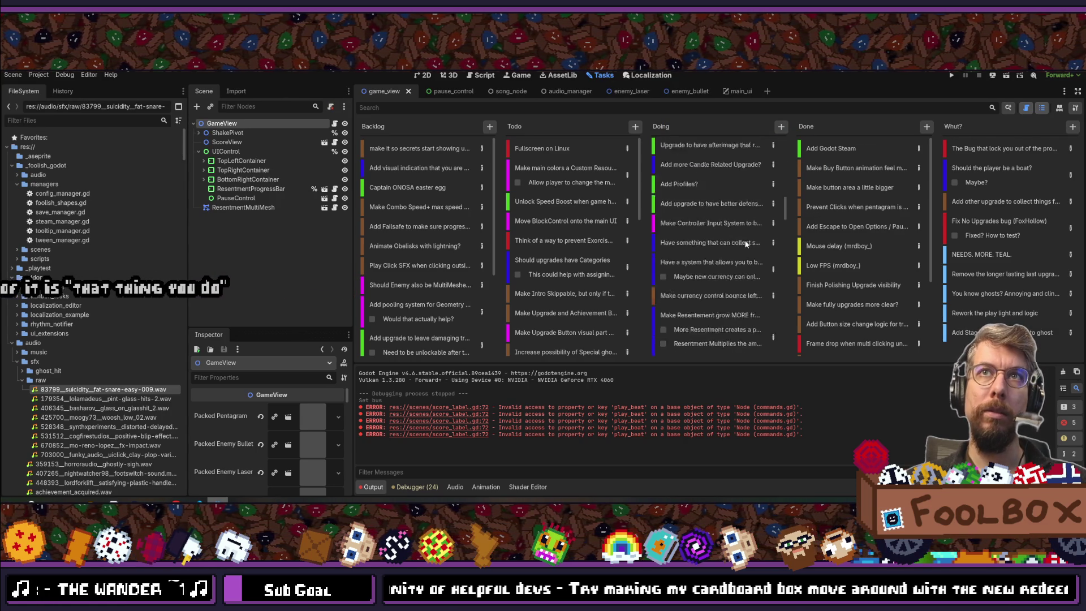
{"action": "scroll", "coordinate": [746, 243], "scroll_direction": "down", "scroll_amount": 10}
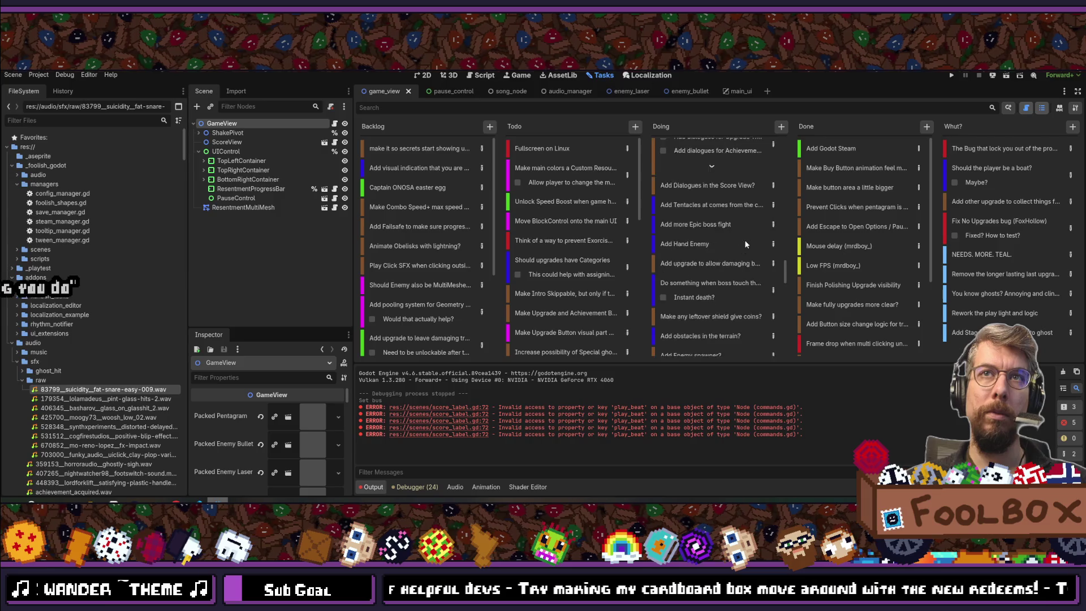
{"action": "scroll", "coordinate": [746, 244], "scroll_direction": "up", "scroll_amount": 20}
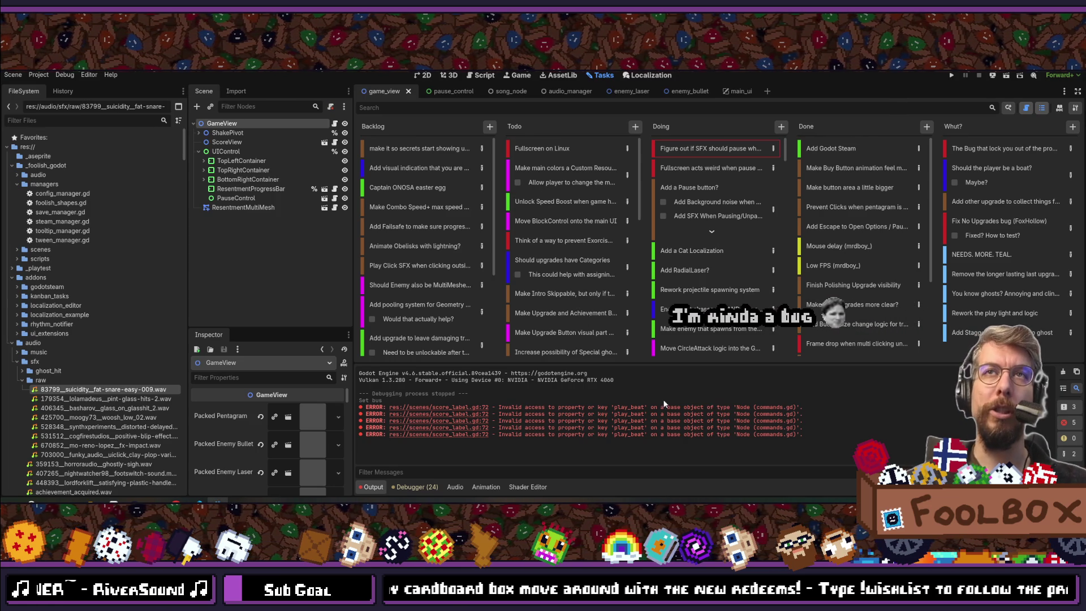
{"action": "left_click", "coordinate": [705, 270]}
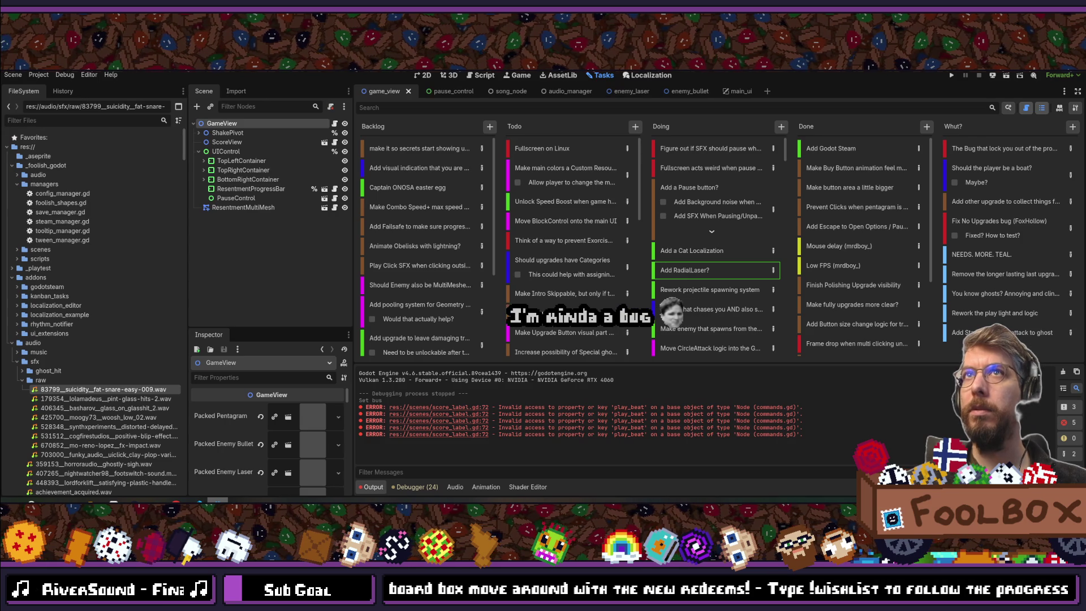
{"action": "key", "text": "Down"}
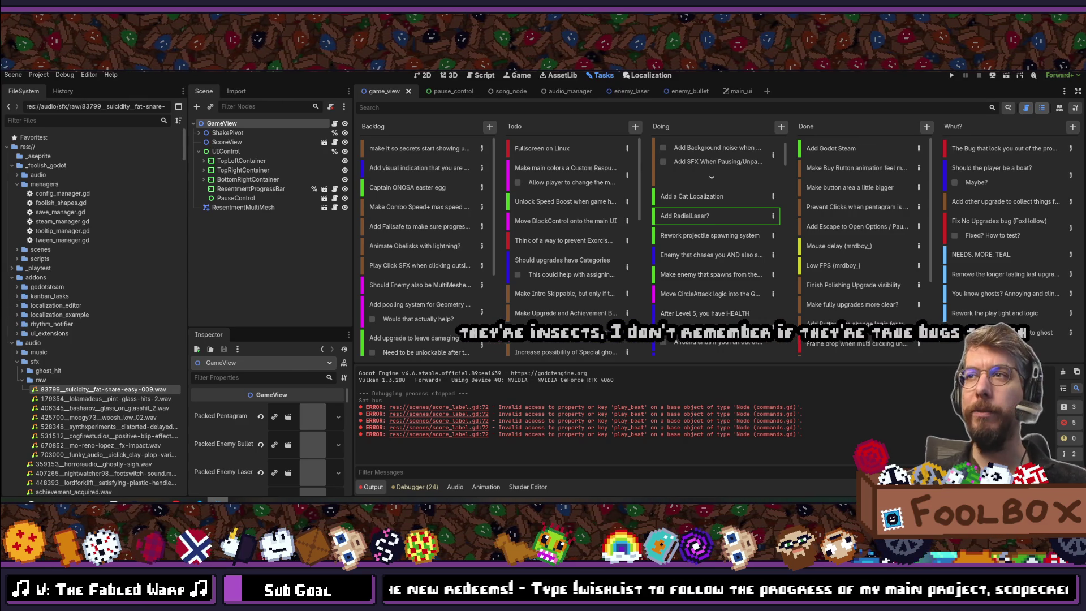
{"action": "key", "text": "shift+alt+o"}
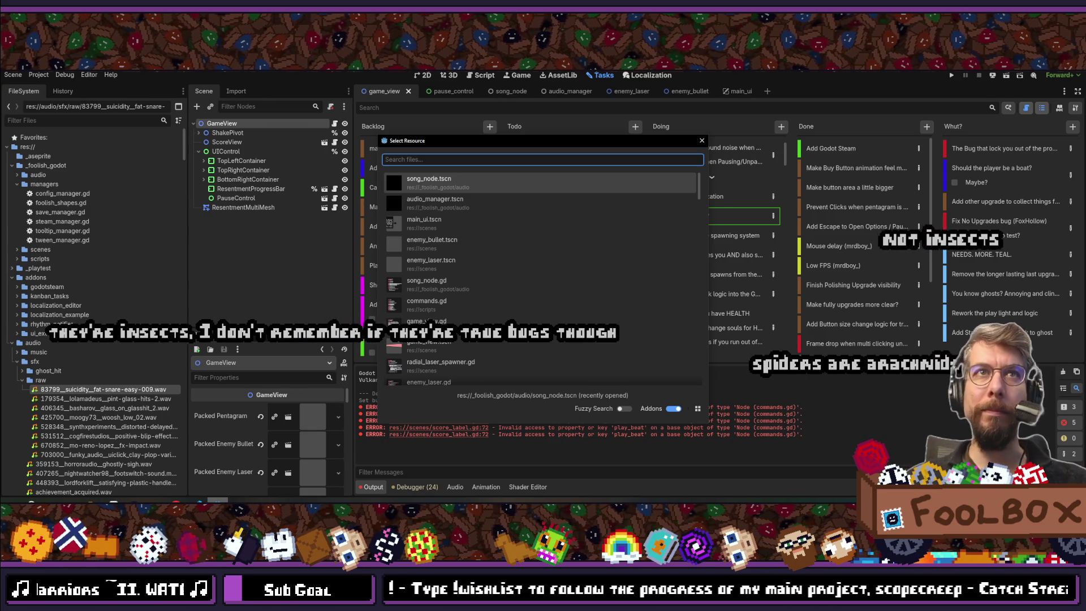
- Dismiss the Select Resource dialog without opening a file and scroll the Doing column
{"action": "left_click", "coordinate": [701, 140]}
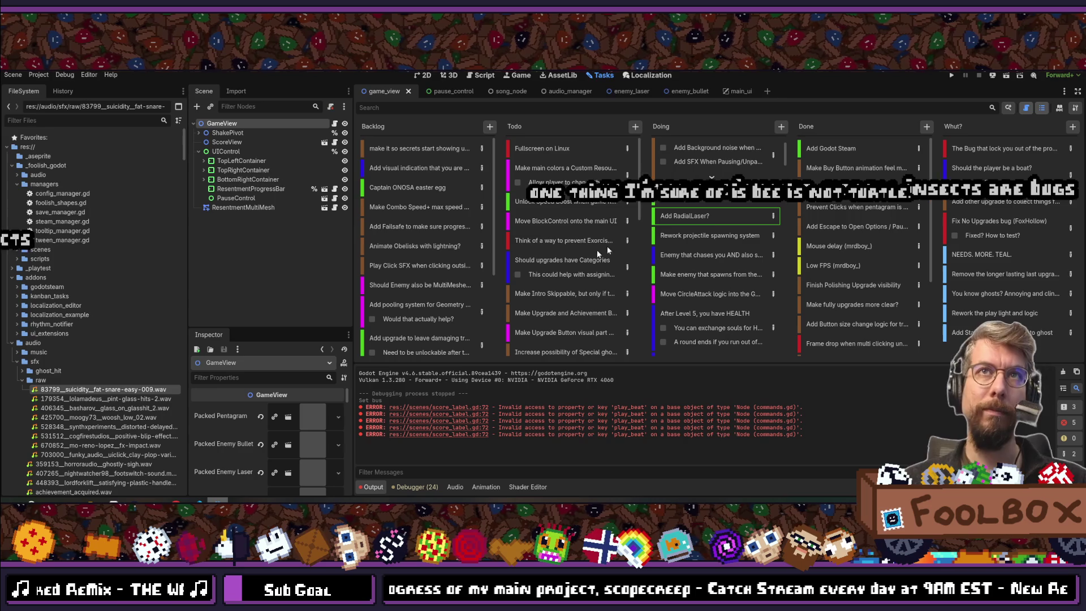
{"action": "scroll", "coordinate": [721, 253], "scroll_direction": "up", "scroll_amount": 2}
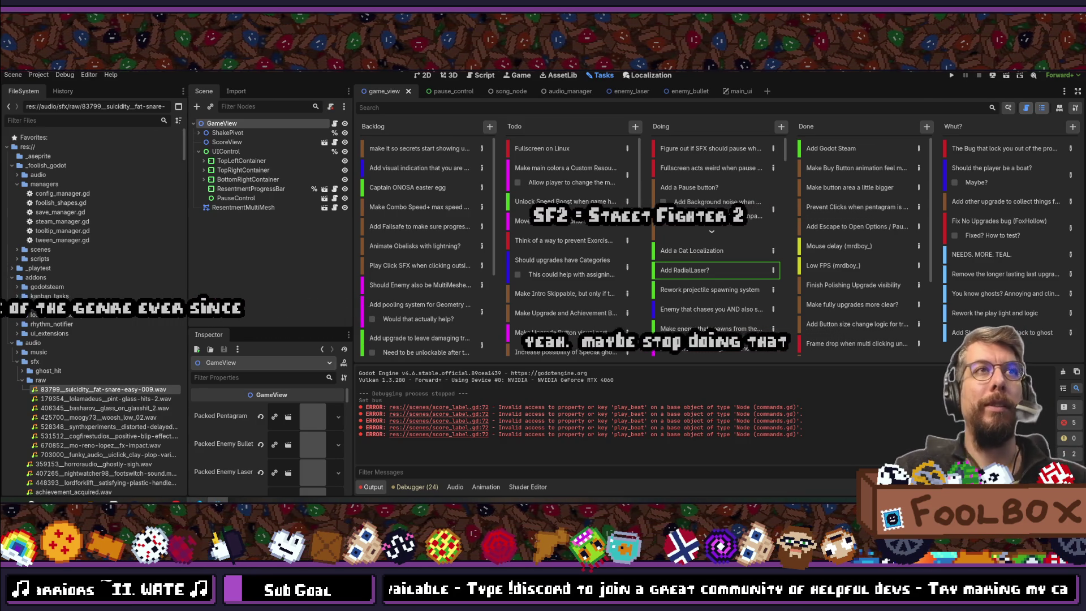
- Narrow the FileSystem and Scene/Inspector docks, save the scene, and select the pint-glass hits WAV
{"action": "left_click_drag", "start_coordinate": [189, 294], "coordinate": [174, 296]}
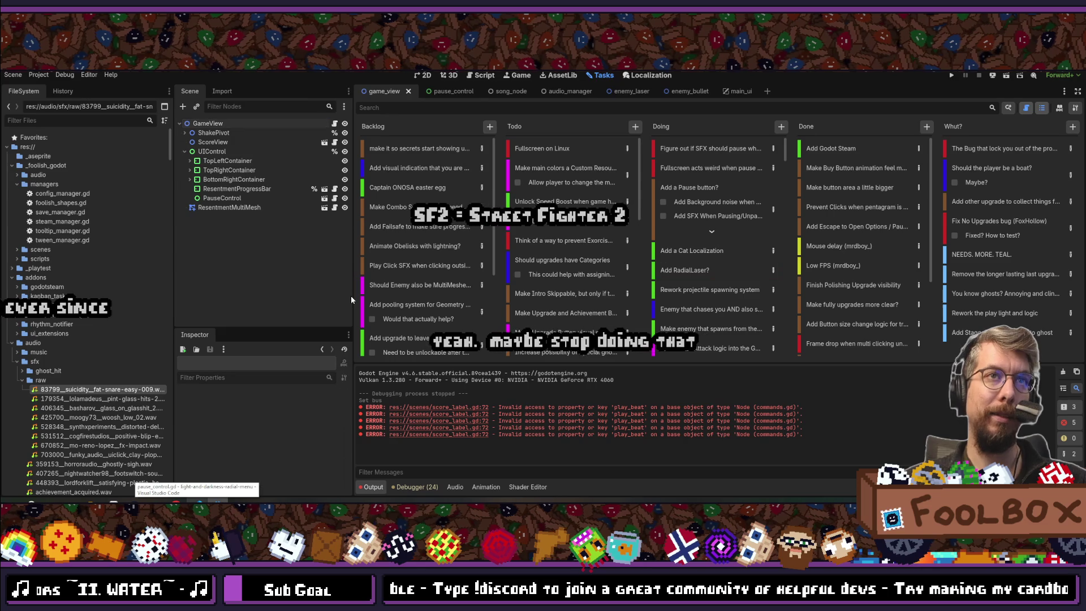
{"action": "mouse_move", "coordinate": [352, 294]}
{"action": "left_mouse_down"}
{"action": "mouse_move", "coordinate": [325, 293]}
{"action": "mouse_move", "coordinate": [340, 271]}
{"action": "mouse_move", "coordinate": [334, 255]}
{"action": "left_mouse_up"}
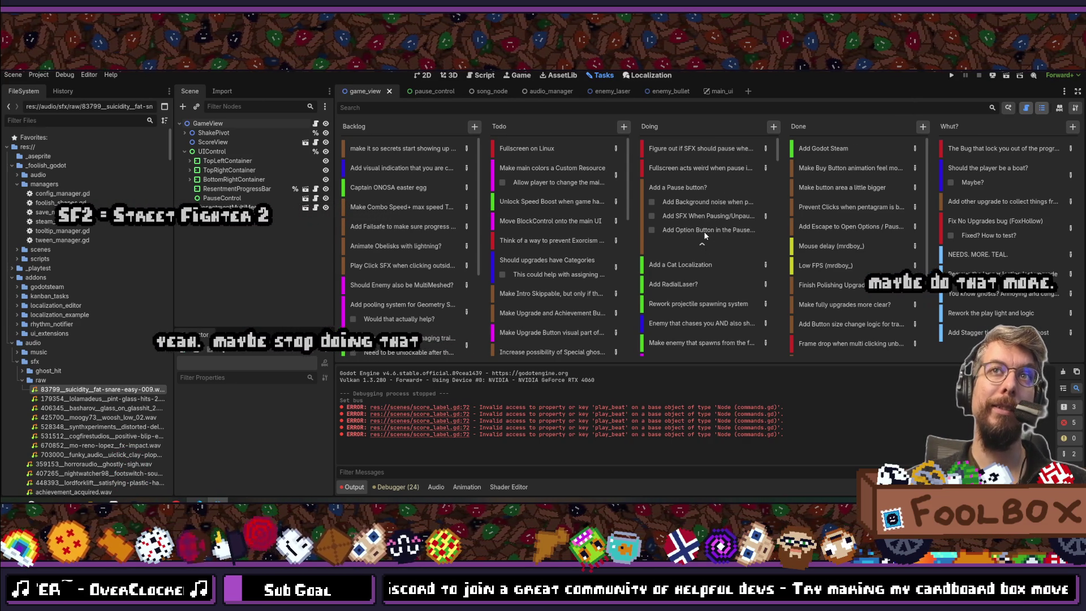
{"action": "key", "text": "ctrl+s"}
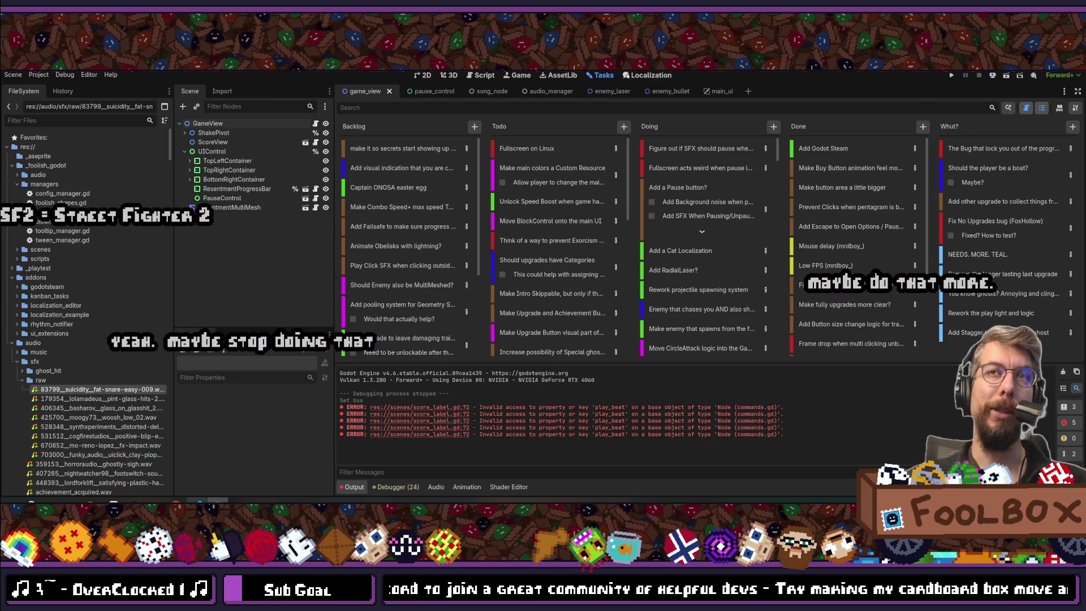
{"action": "key", "text": "alt+shift+o"}
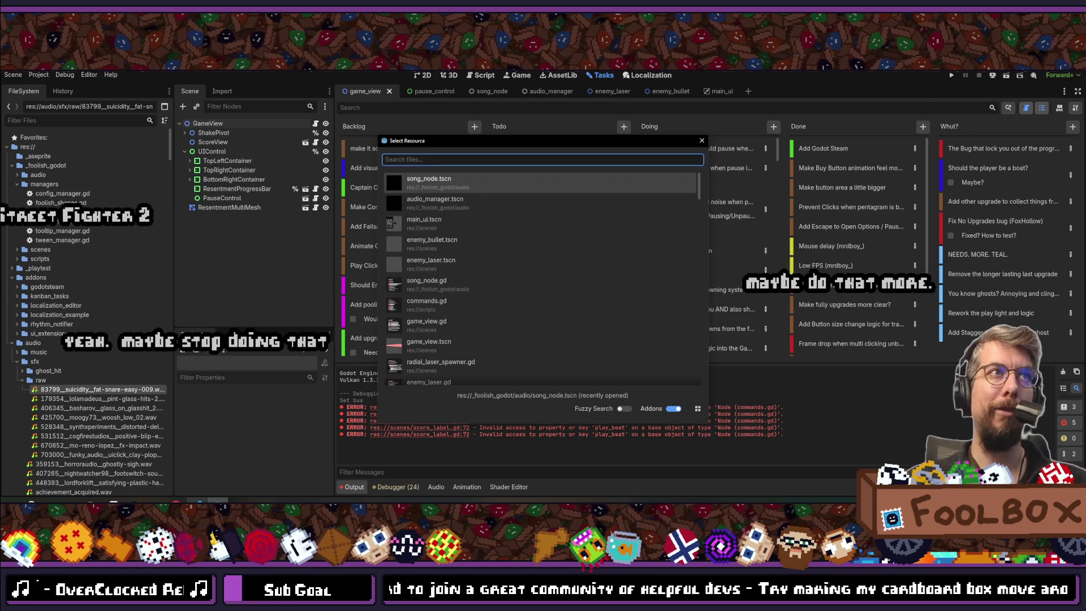
{"action": "key", "text": "Escape"}
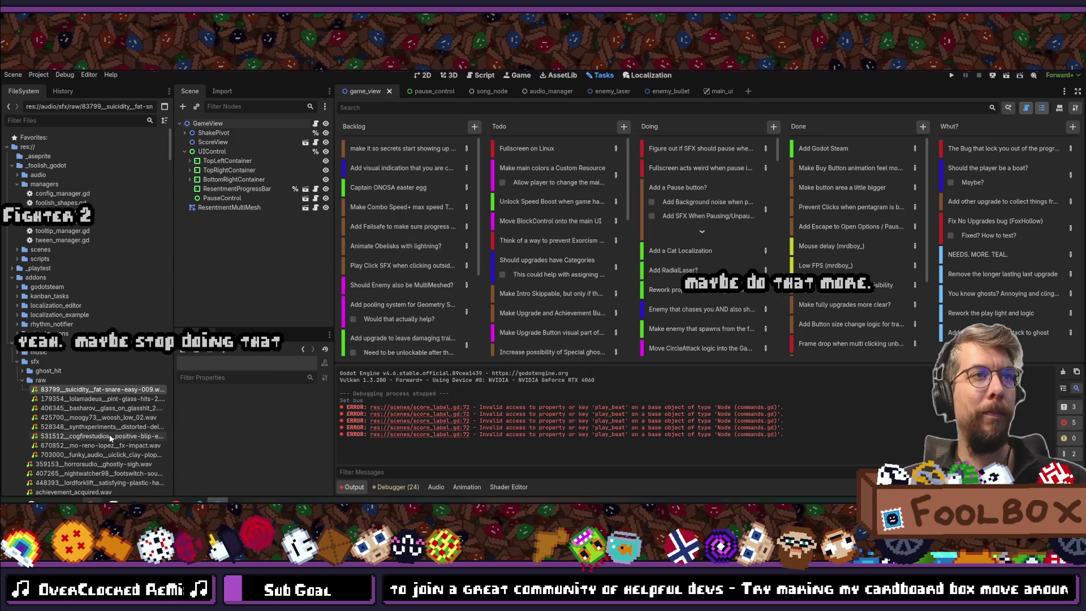
{"action": "left_click", "coordinate": [130, 398]}
- Preview the pint-glass, glass-hit and low woosh sound files
{"action": "left_click", "coordinate": [183, 441]}
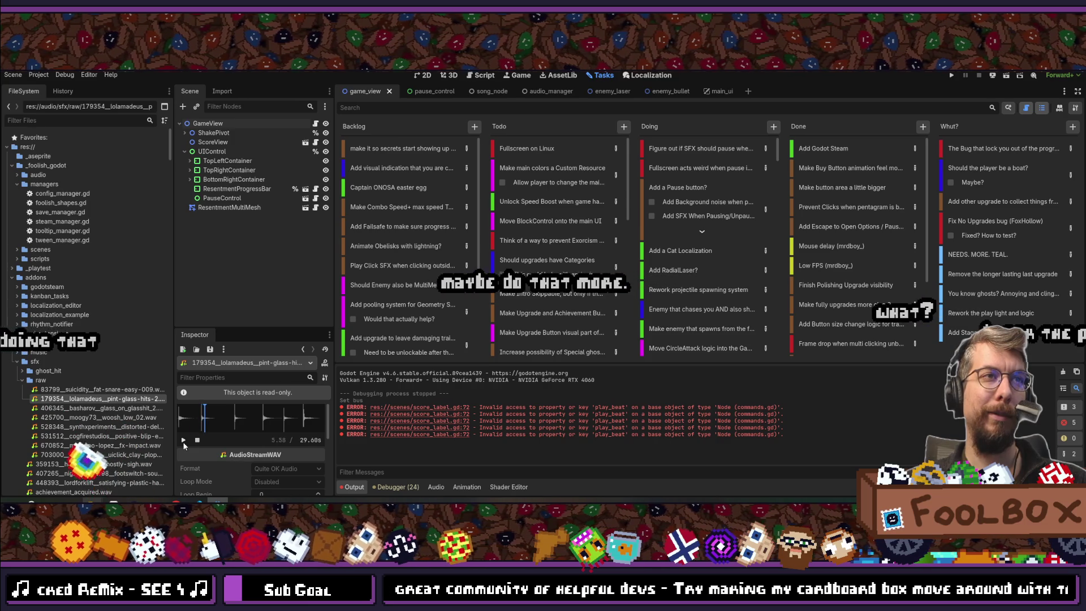
{"action": "left_click", "coordinate": [163, 408]}
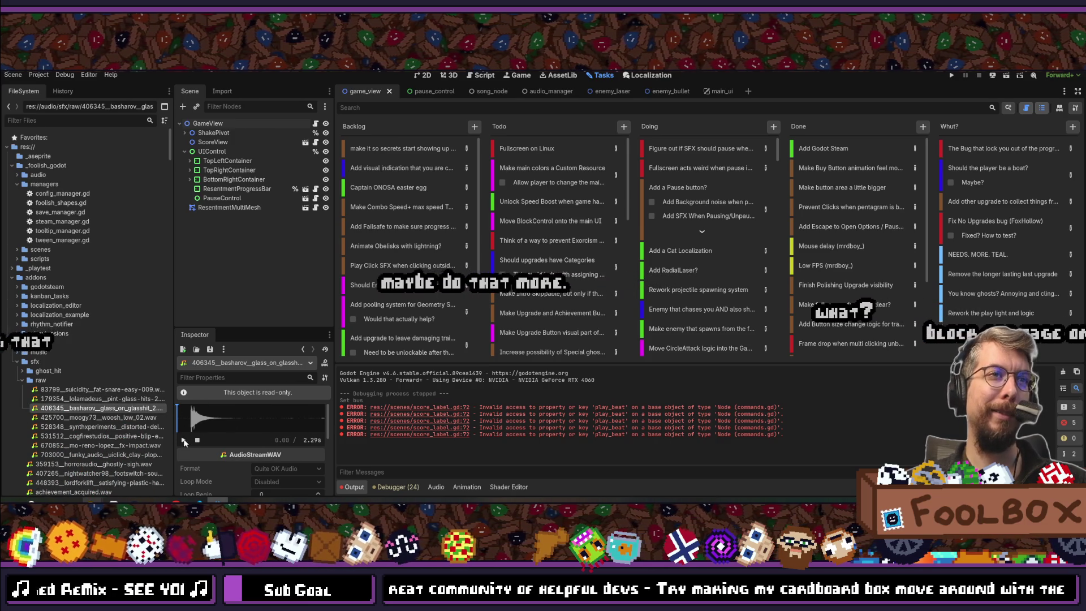
{"action": "left_click", "coordinate": [183, 440]}
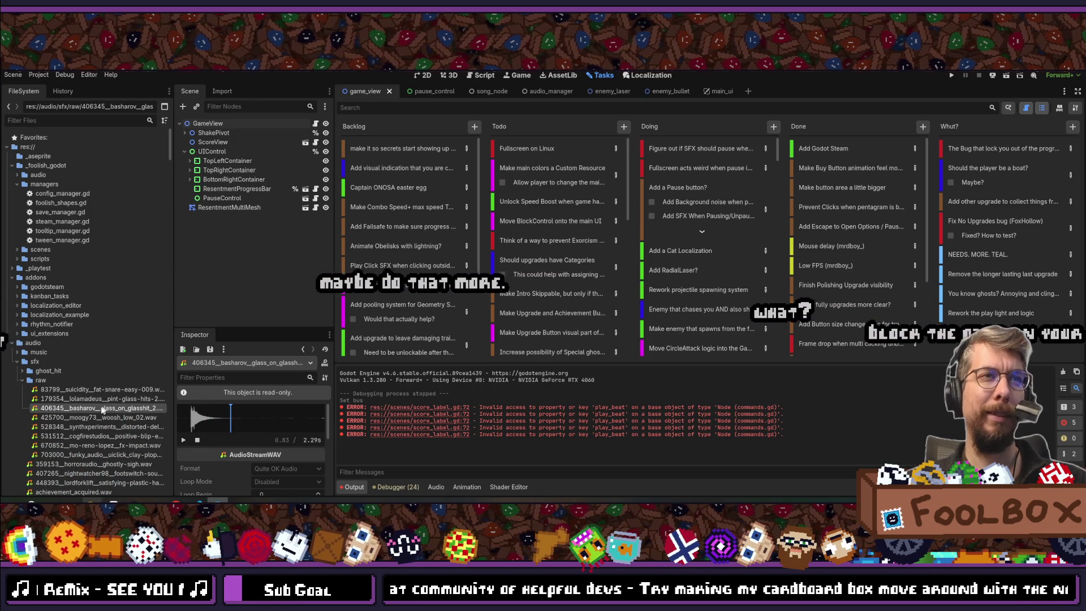
{"action": "left_click", "coordinate": [161, 417]}
{"action": "left_click", "coordinate": [185, 439]}
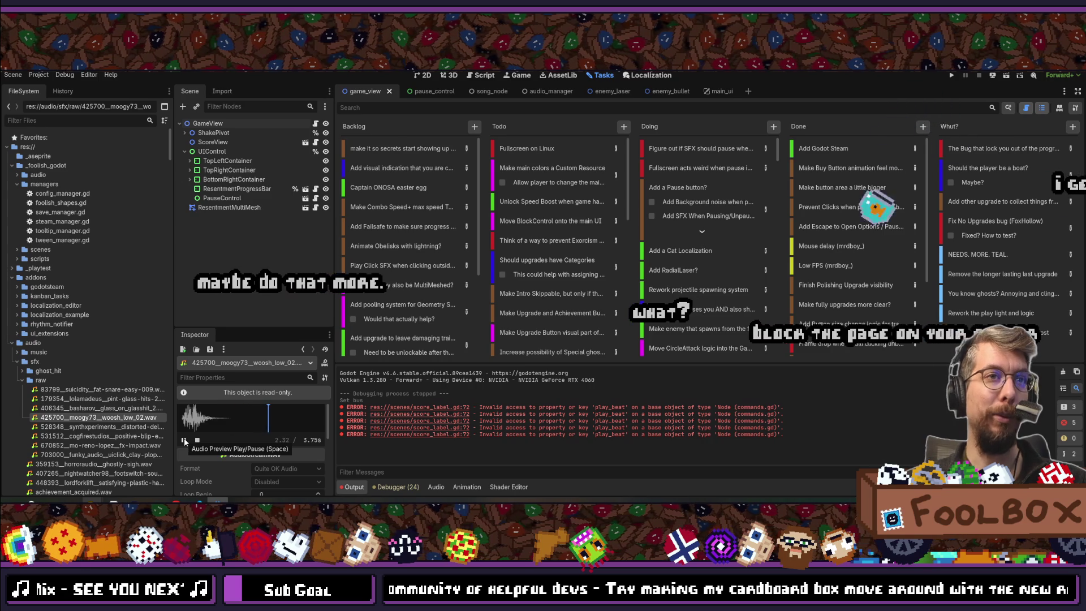
{"action": "left_click", "coordinate": [184, 439]}
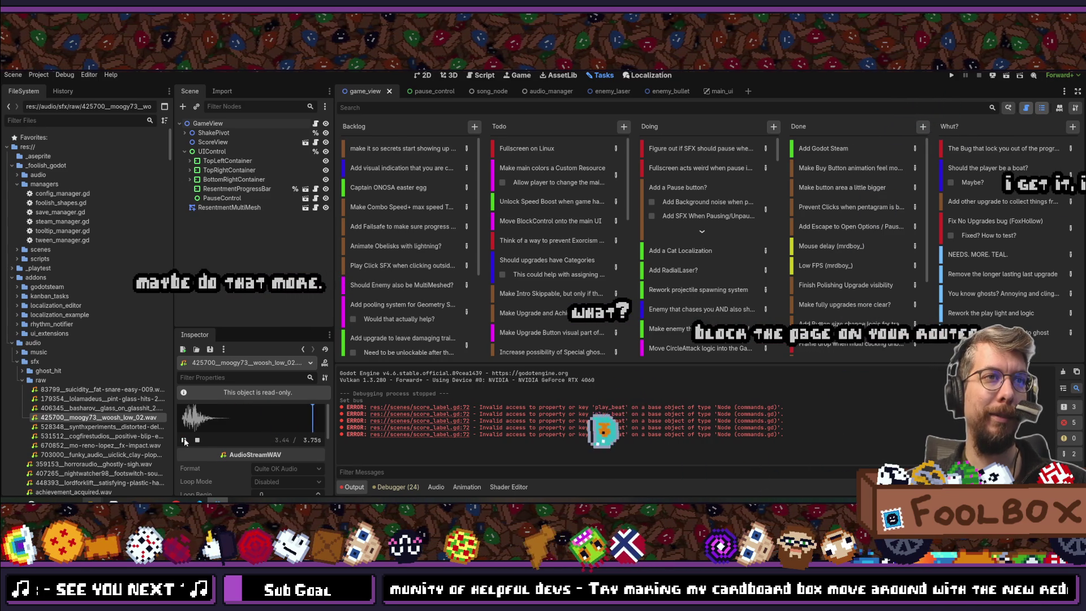
{"action": "left_click", "coordinate": [184, 439]}
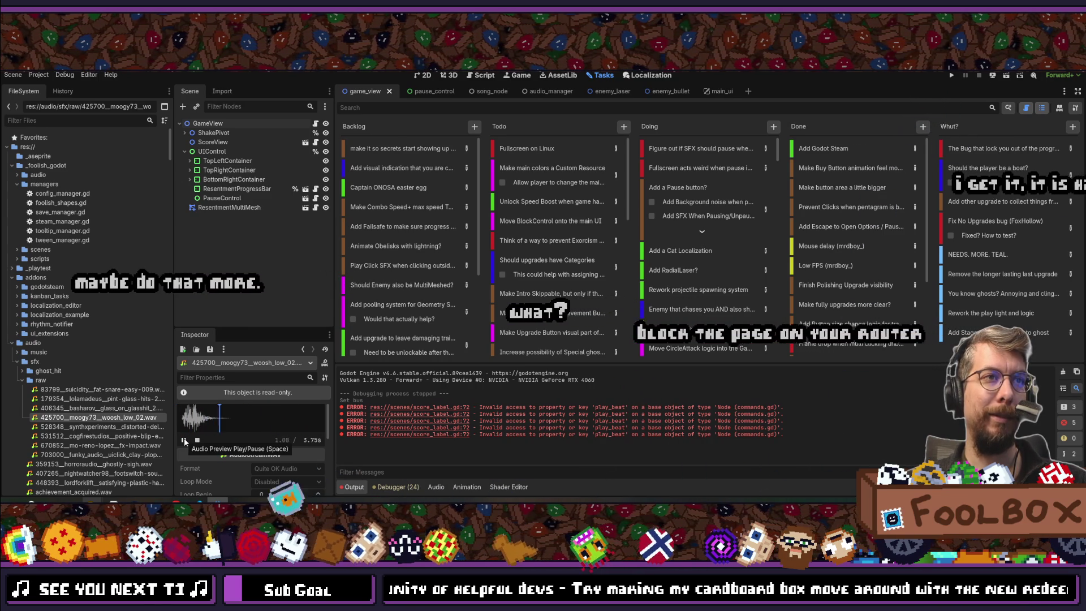
{"action": "left_click", "coordinate": [184, 439]}
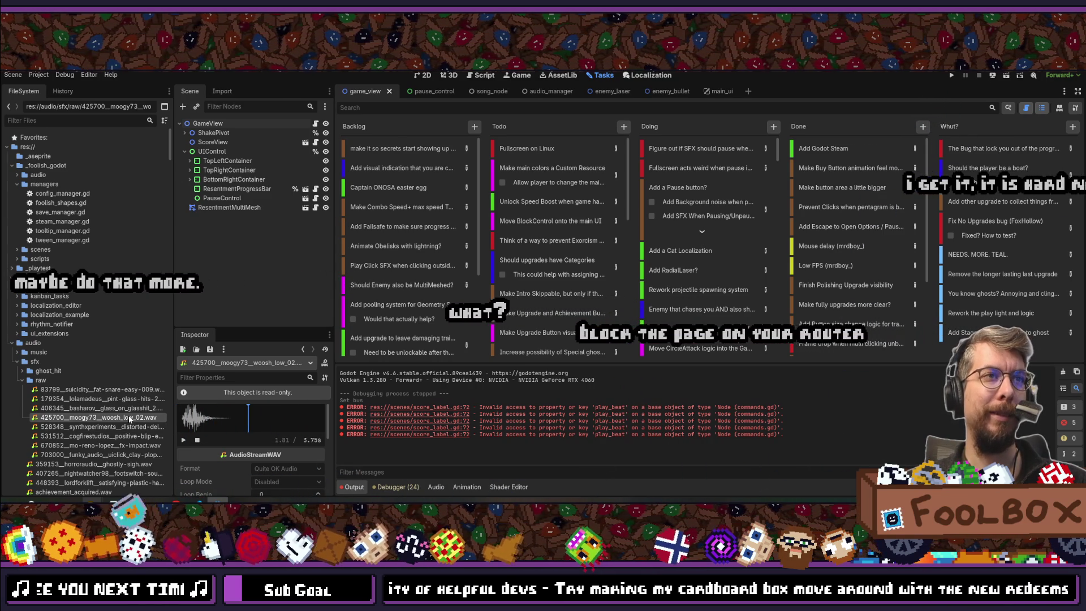
- Set the low woosh WAV's import Loop Mode to Forward
{"action": "left_click", "coordinate": [221, 91]}
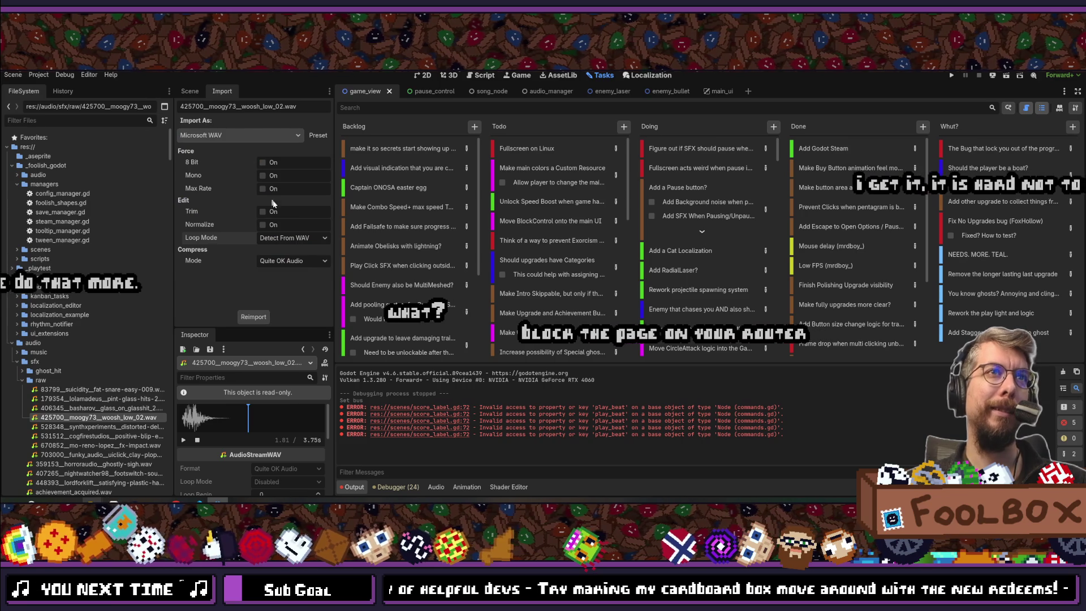
{"action": "left_click", "coordinate": [292, 237]}
{"action": "left_click", "coordinate": [285, 272]}
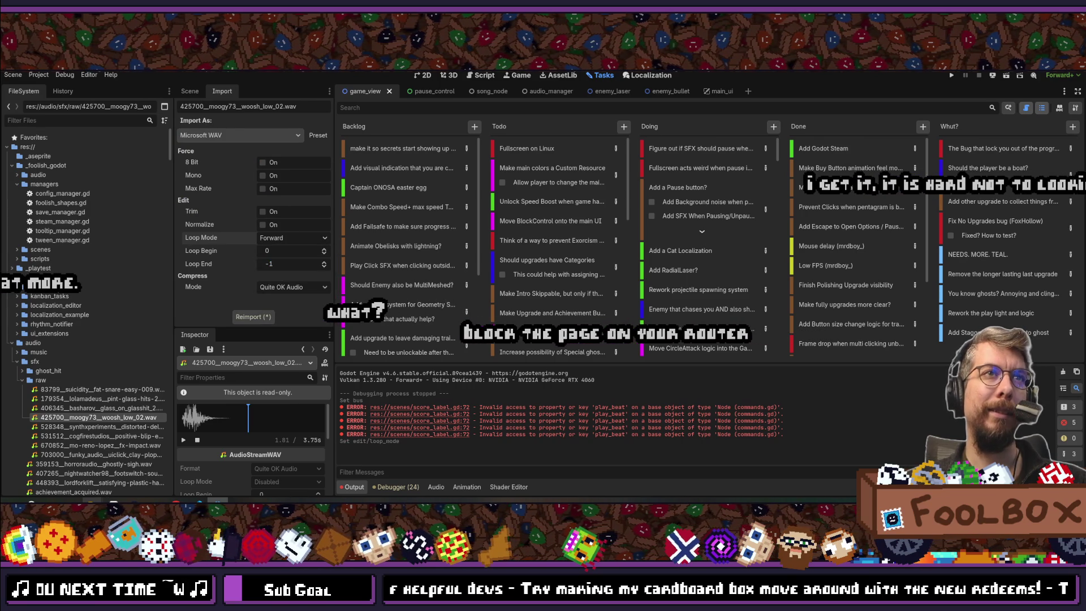
- Return to the Scene dock and quick-search project resources for 'pause'
{"action": "left_click", "coordinate": [187, 91]}
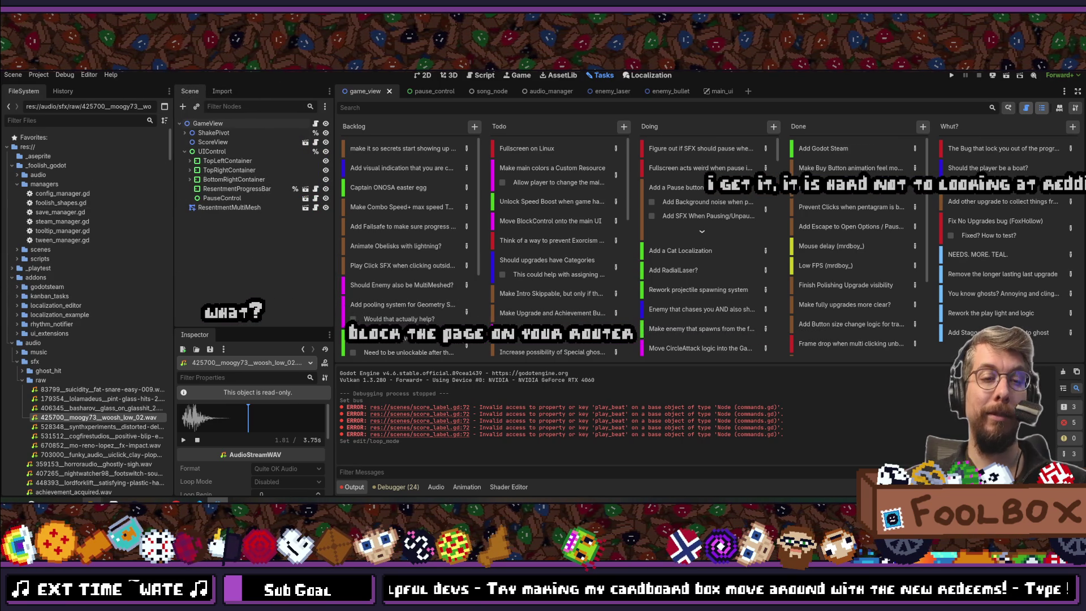
{"action": "key", "text": "shift+alt+o"}
{"action": "type", "text": "paused"}
{"action": "key", "text": "BackSpace"}
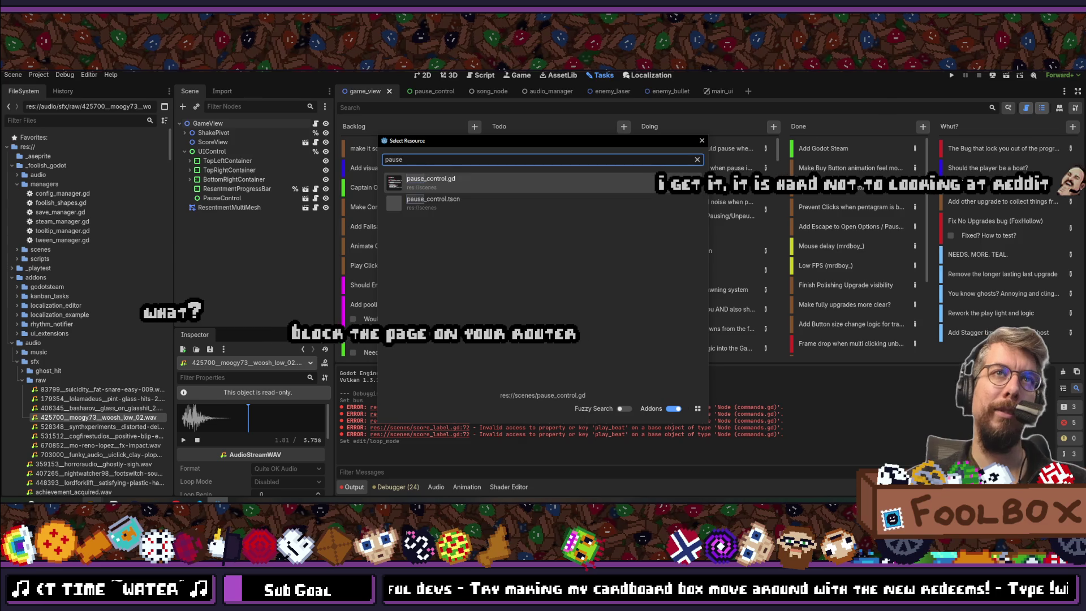
- Open pause_control.tscn, give its AudioStreamPlayer the woosh WAV at pitch 0.5, and run the game
{"action": "key", "text": "Return"}
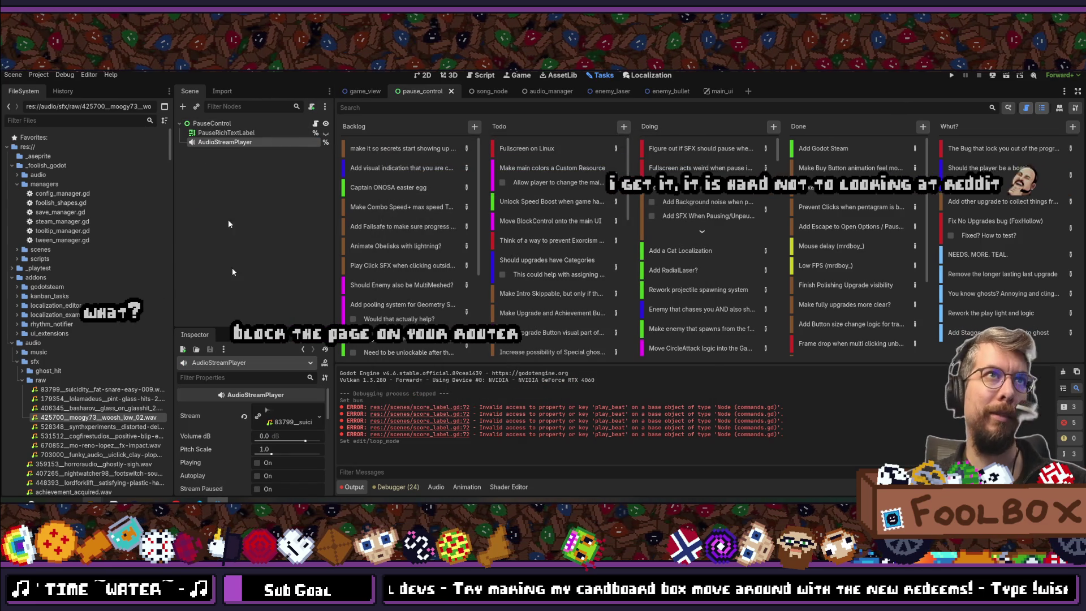
{"action": "mouse_move", "coordinate": [96, 417]}
{"action": "left_mouse_down"}
{"action": "mouse_move", "coordinate": [220, 436]}
{"action": "mouse_move", "coordinate": [285, 420]}
{"action": "left_mouse_up"}
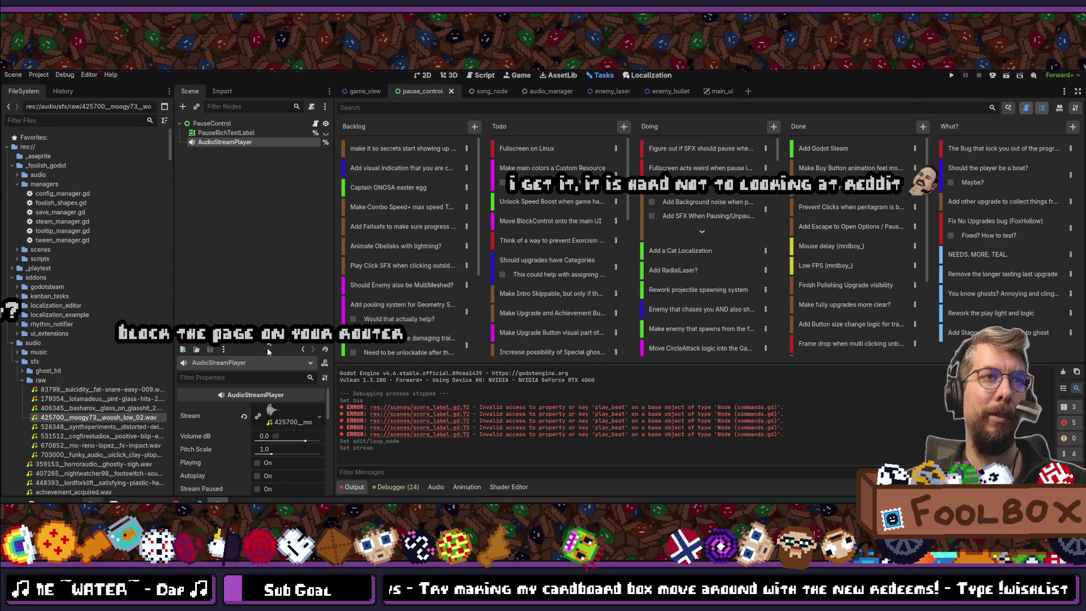
{"action": "left_click", "coordinate": [248, 252]}
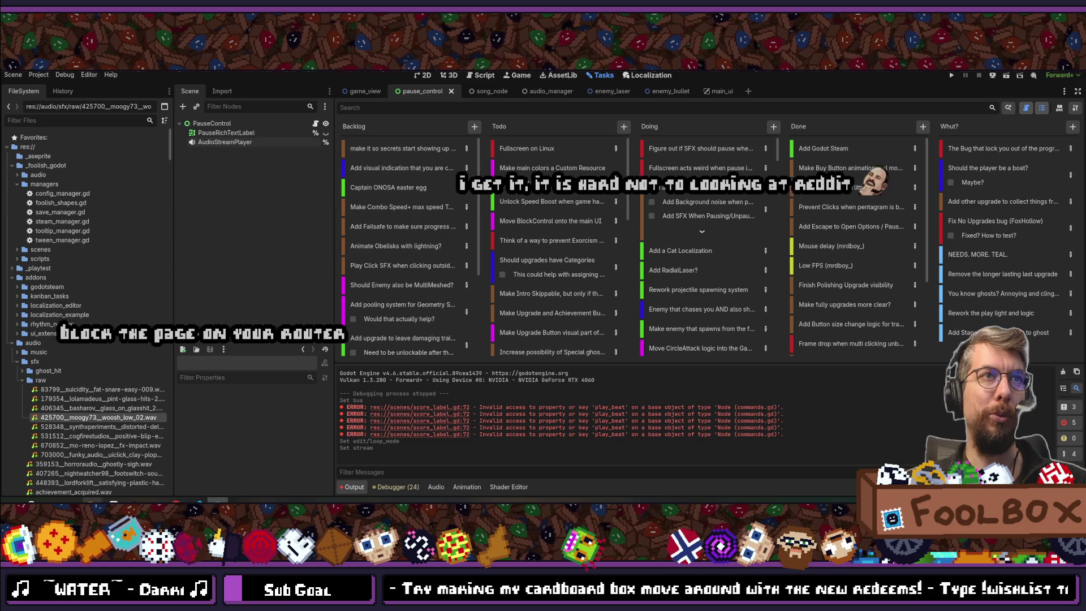
{"action": "left_click_drag", "start_coordinate": [248, 328], "coordinate": [252, 186]}
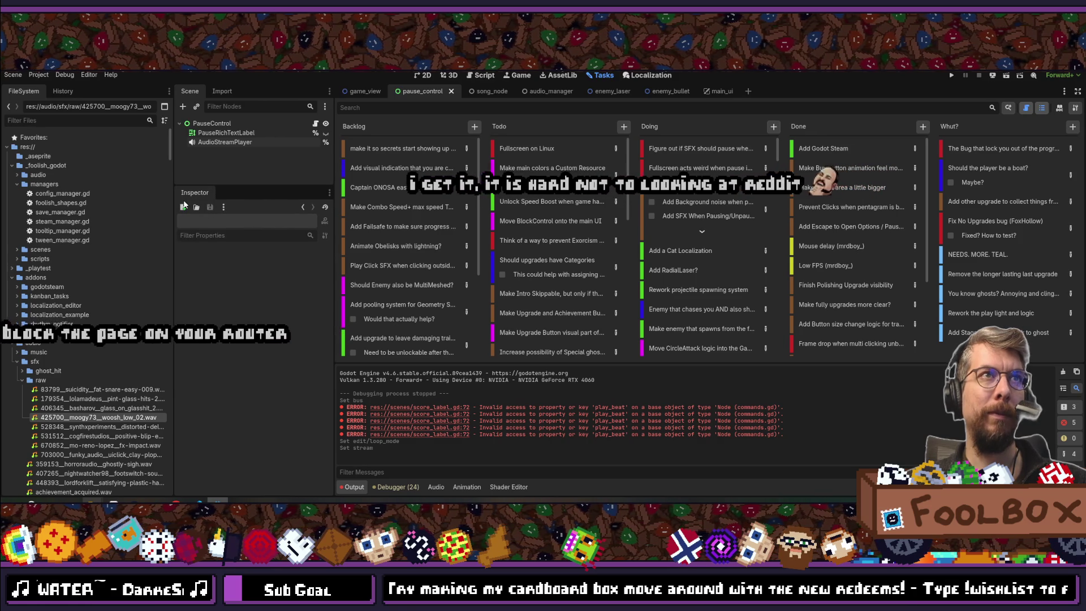
{"action": "left_click", "coordinate": [223, 144]}
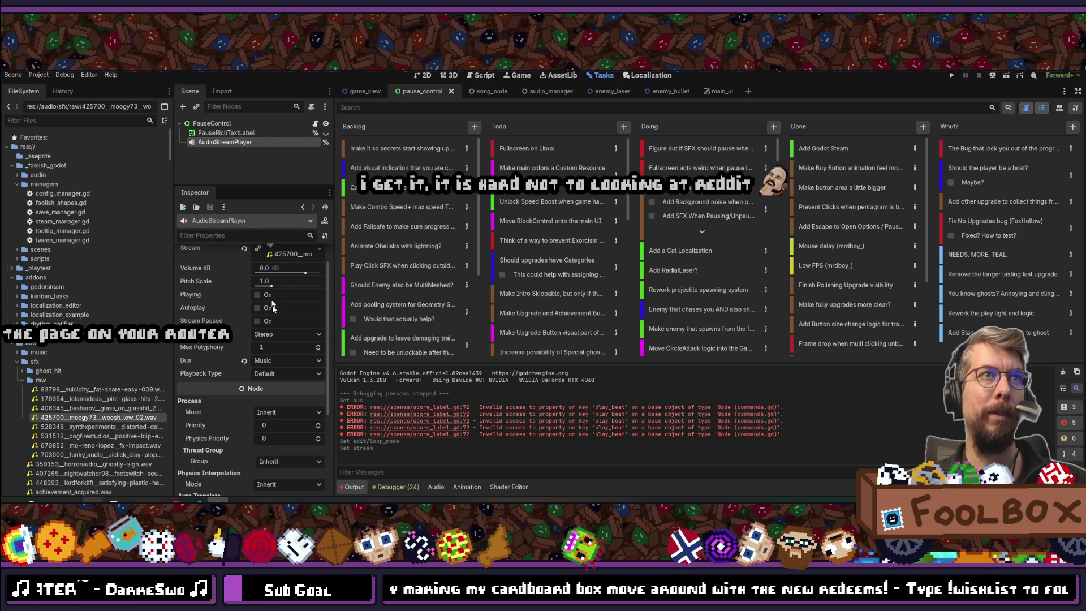
{"action": "scroll", "coordinate": [287, 327], "scroll_direction": "up", "scroll_amount": 1}
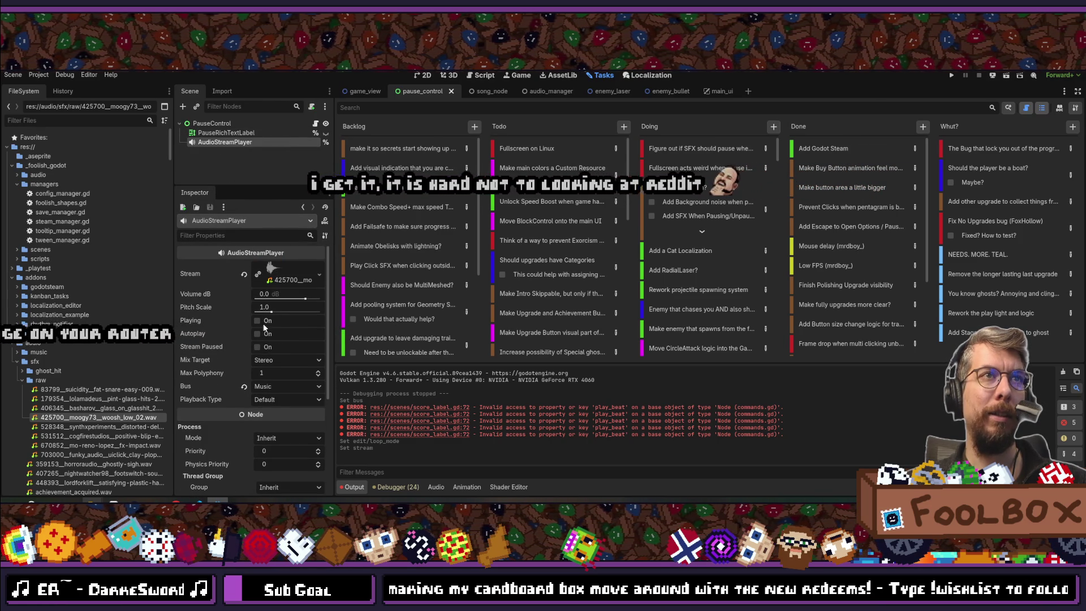
{"action": "type", "text": "0.5"}
{"action": "key", "text": "Return"}
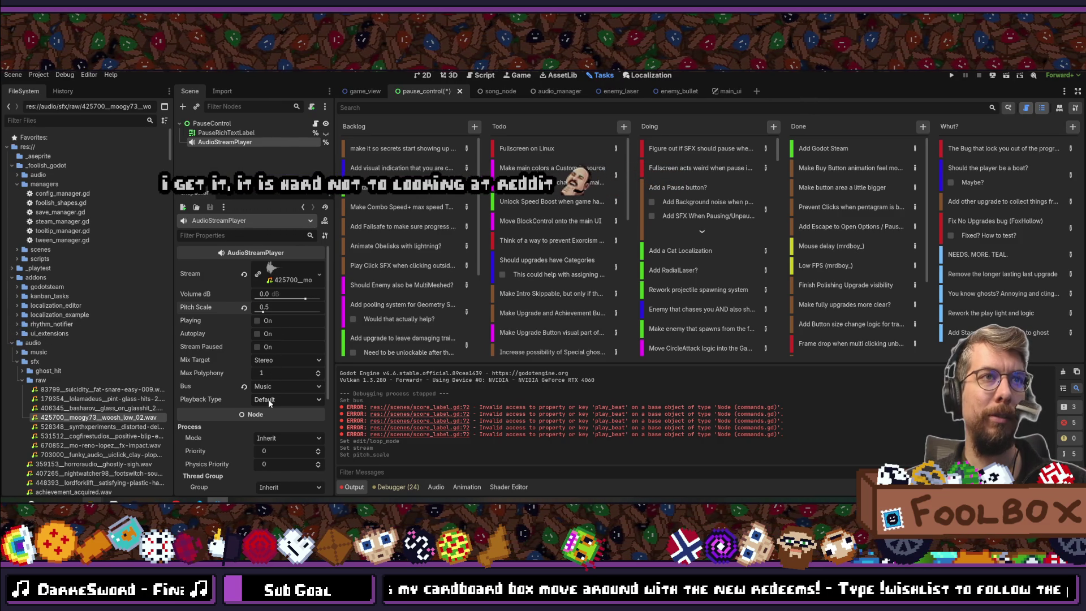
{"action": "key", "text": "F5"}
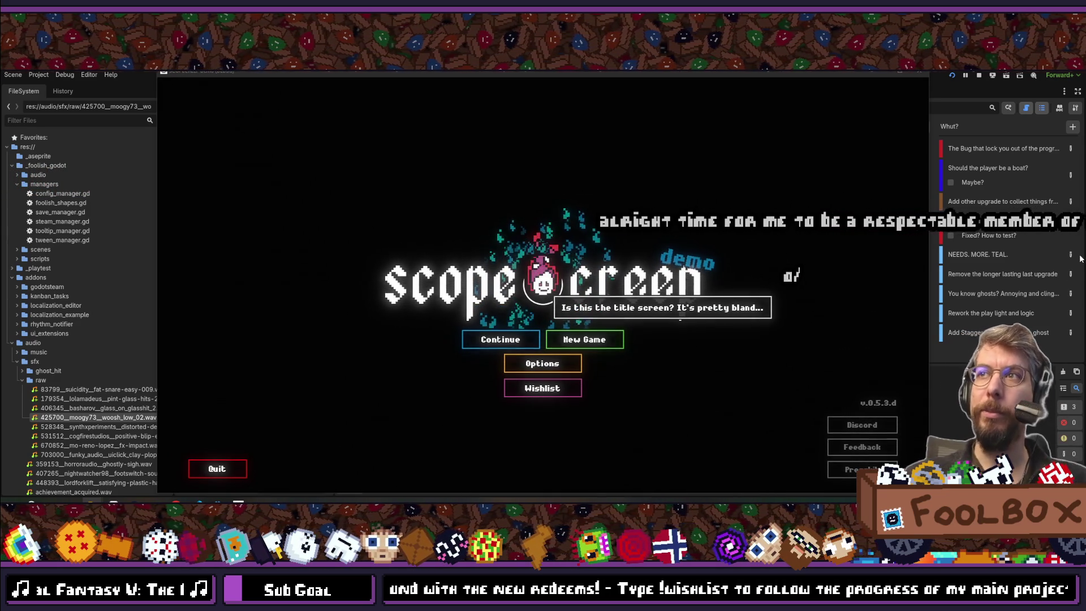
- Go fullscreen, continue the saved game, start an exorcism, then pause and resume with Escape
{"action": "key", "text": "F11"}
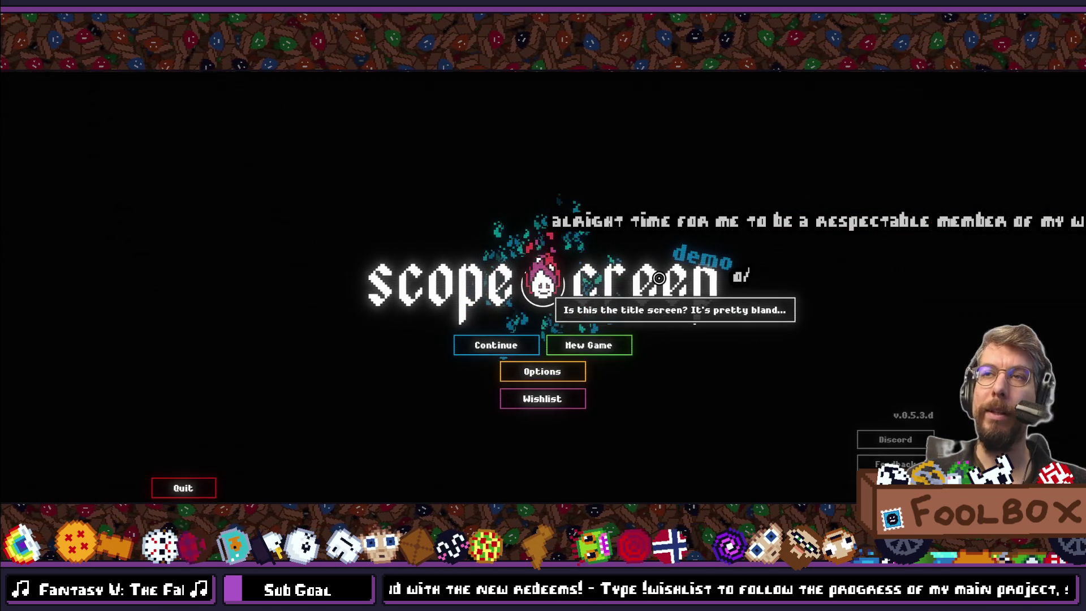
{"action": "left_click", "coordinate": [463, 346]}
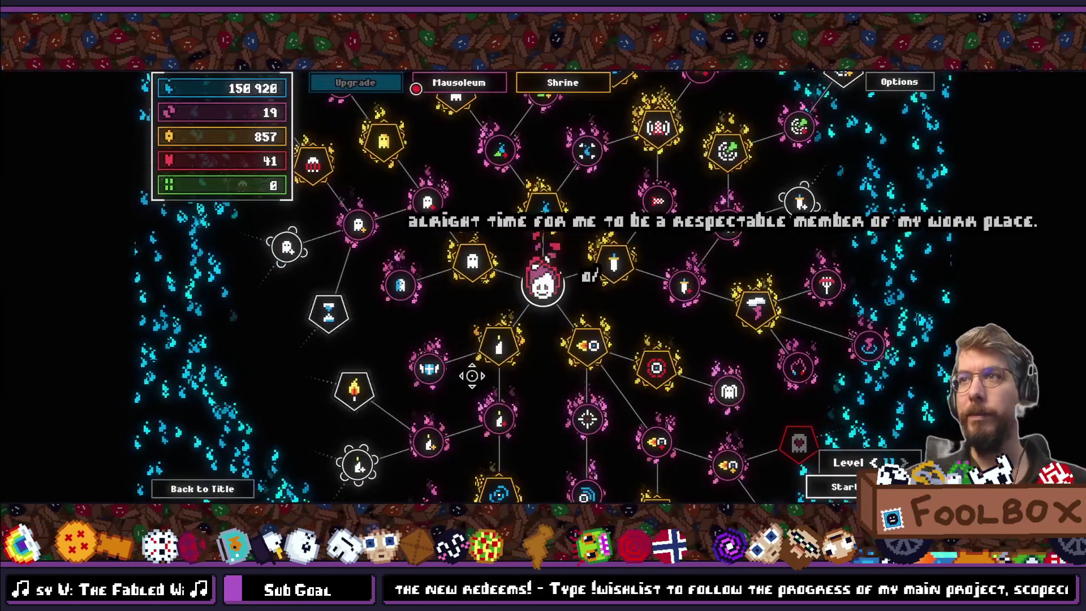
{"action": "left_click", "coordinate": [840, 486]}
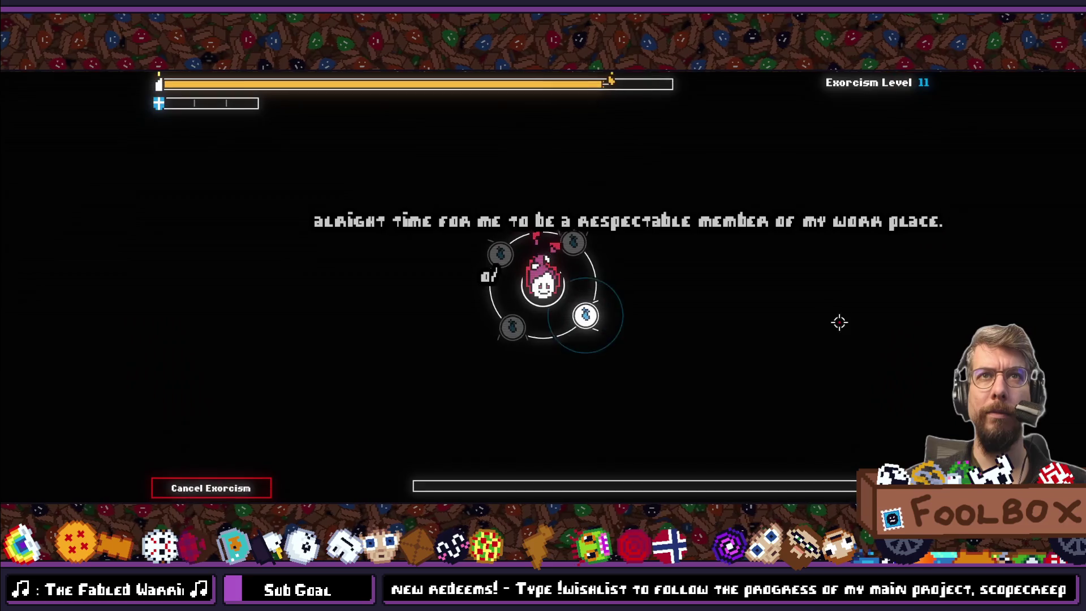
{"action": "key", "text": "Escape"}
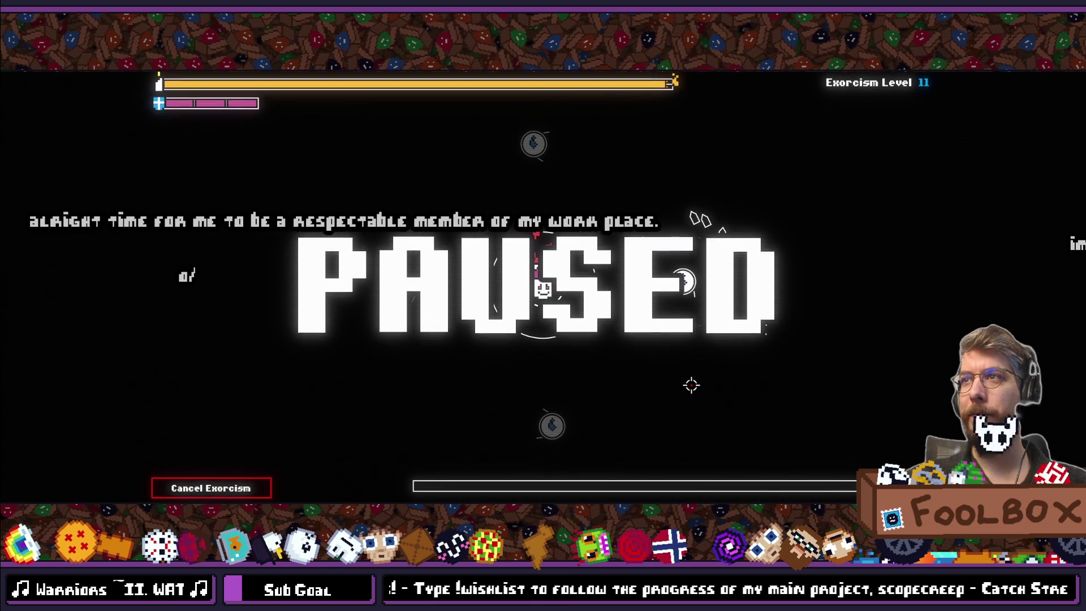
{"action": "key", "text": "Escape"}
{"action": "key", "text": "Escape"}
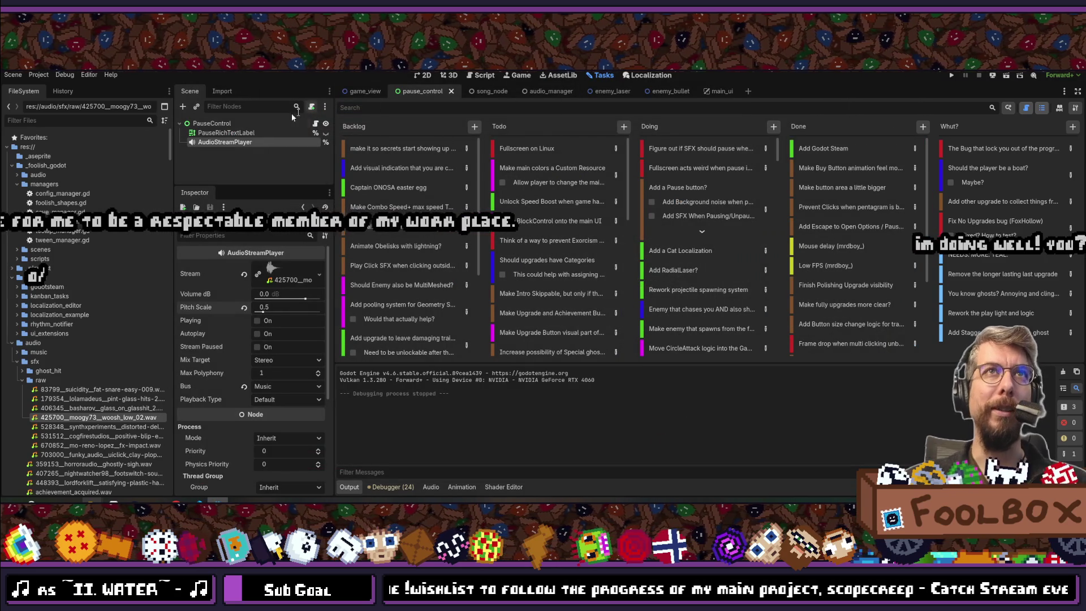
- Set the woosh_low_02 sound's Loop Mode to Forward in its import settings and reimport it
{"action": "double_click", "coordinate": [99, 417]}
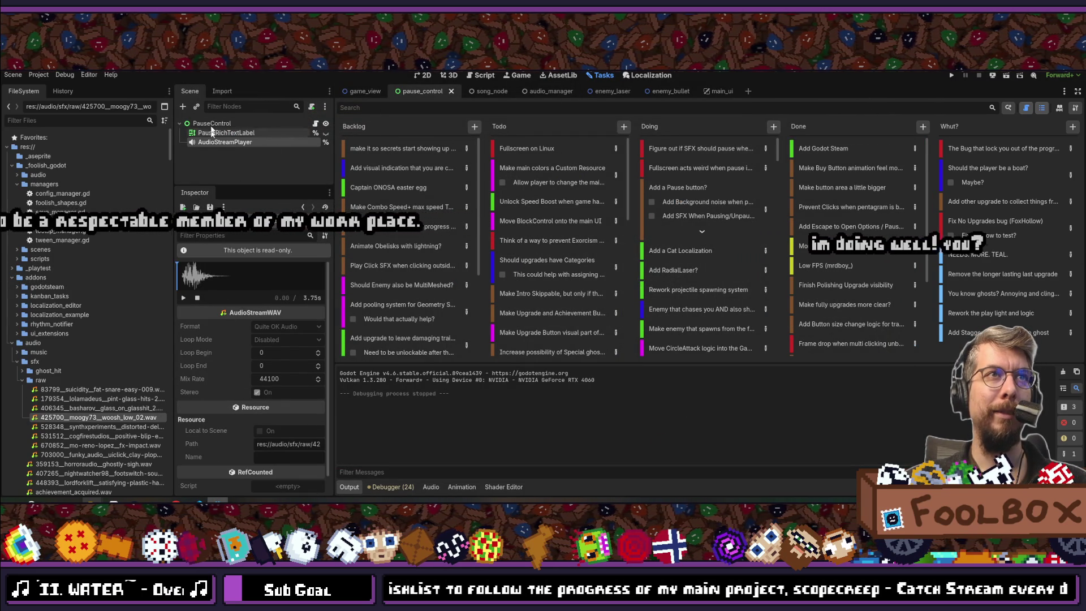
{"action": "left_click", "coordinate": [219, 91]}
{"action": "mouse_move", "coordinate": [233, 187]}
{"action": "left_mouse_down"}
{"action": "mouse_move", "coordinate": [233, 352]}
{"action": "mouse_move", "coordinate": [232, 339]}
{"action": "left_mouse_up"}
{"action": "left_click", "coordinate": [292, 238]}
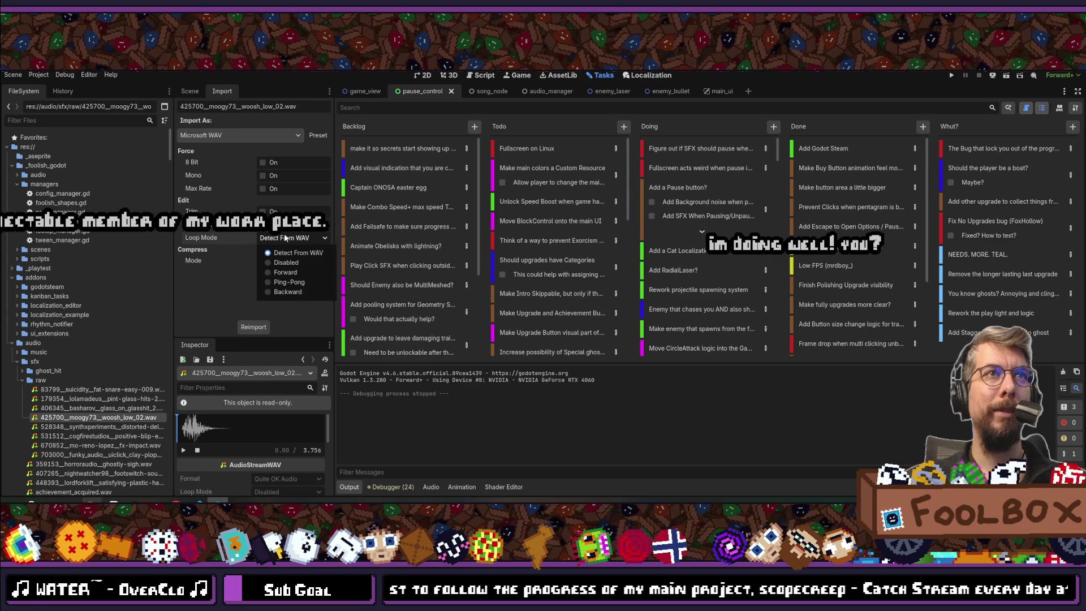
{"action": "left_click", "coordinate": [271, 273]}
{"action": "left_click", "coordinate": [252, 327]}
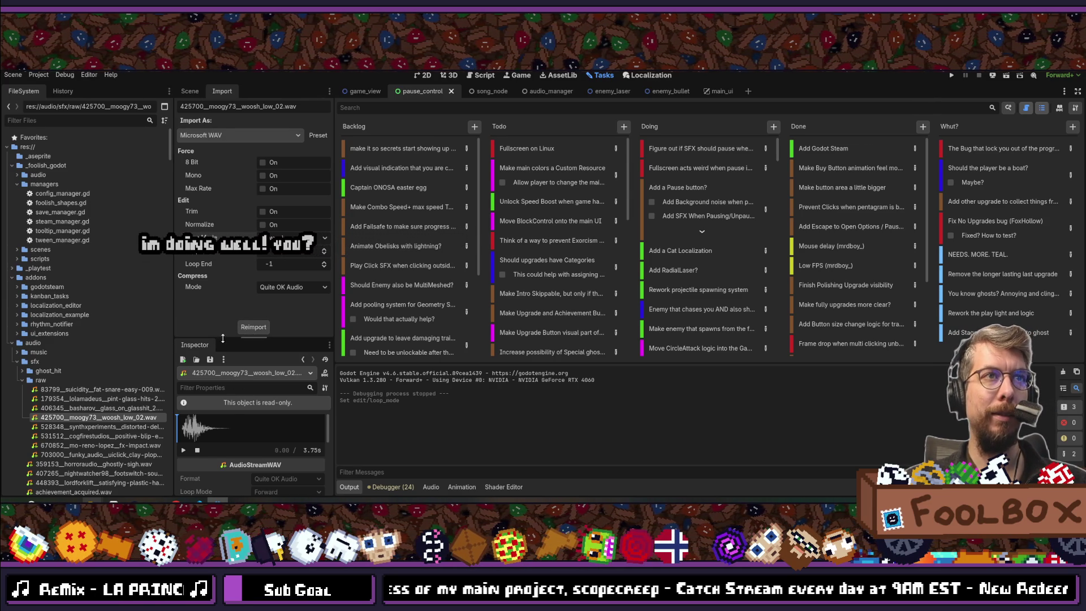
{"action": "left_click_drag", "start_coordinate": [223, 338], "coordinate": [223, 319]}
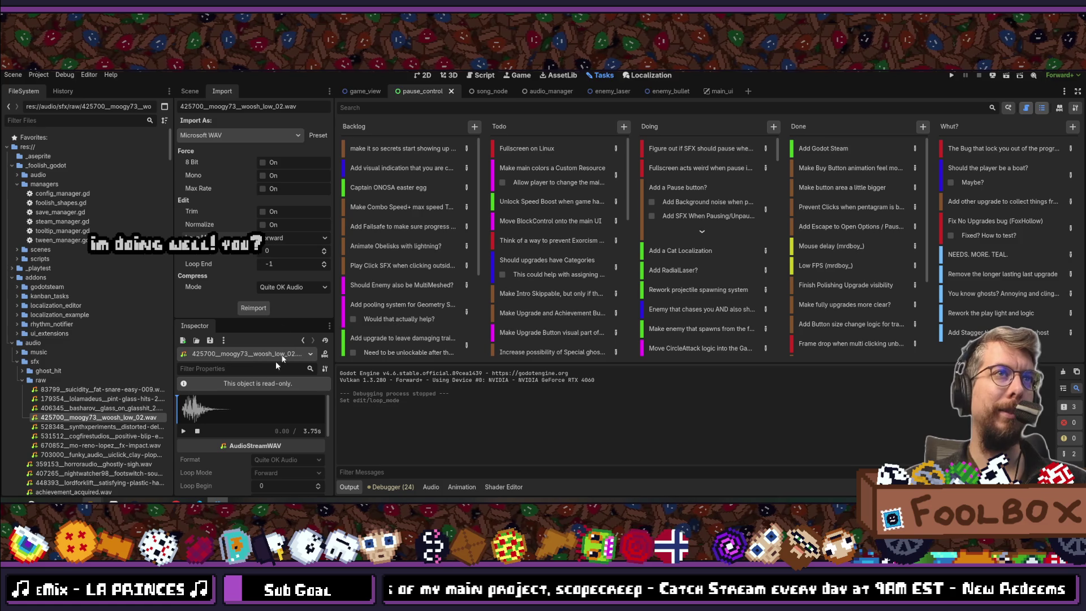
{"action": "left_click", "coordinate": [252, 309]}
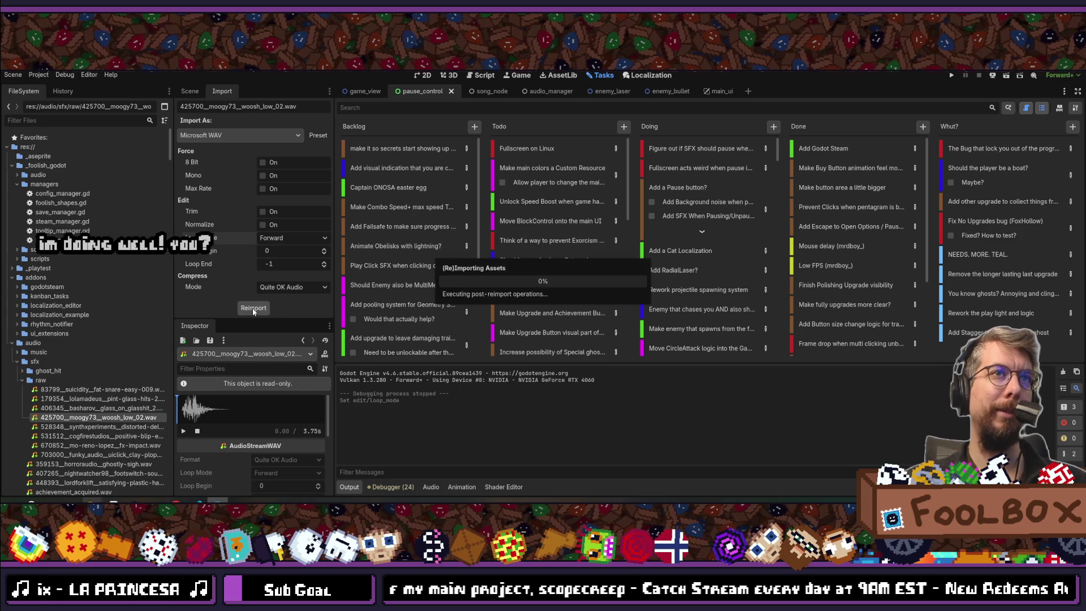
{"action": "left_click", "coordinate": [190, 91]}
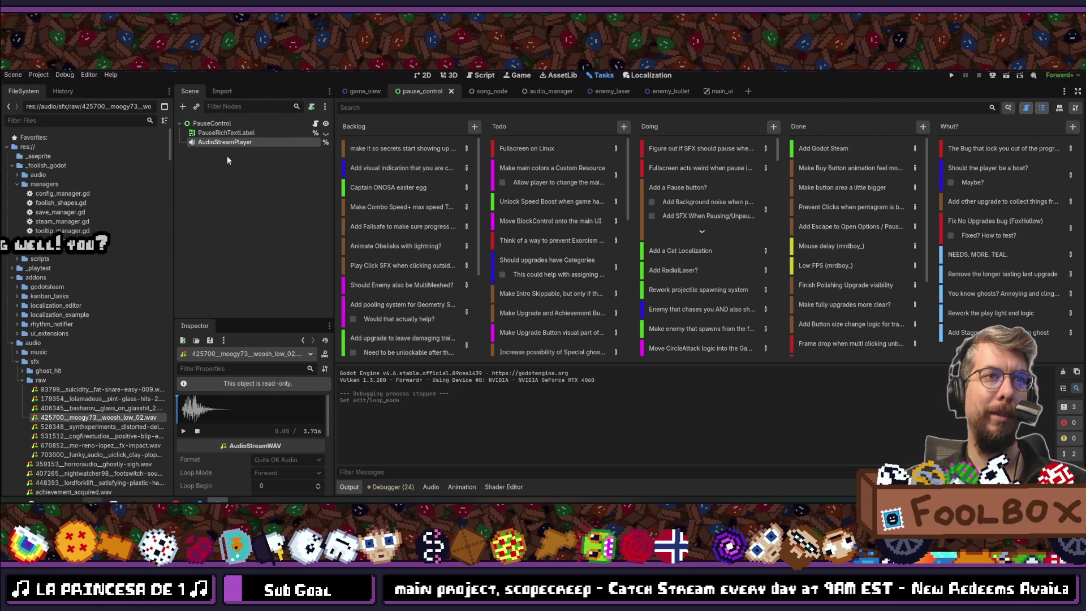
- Set the pause menu AudioStreamPlayer's Volume dB to -10
{"action": "scroll", "coordinate": [271, 480], "scroll_direction": "down", "scroll_amount": 2}
{"action": "left_click_drag", "start_coordinate": [256, 318], "coordinate": [259, 182]}
{"action": "left_click", "coordinate": [239, 143]}
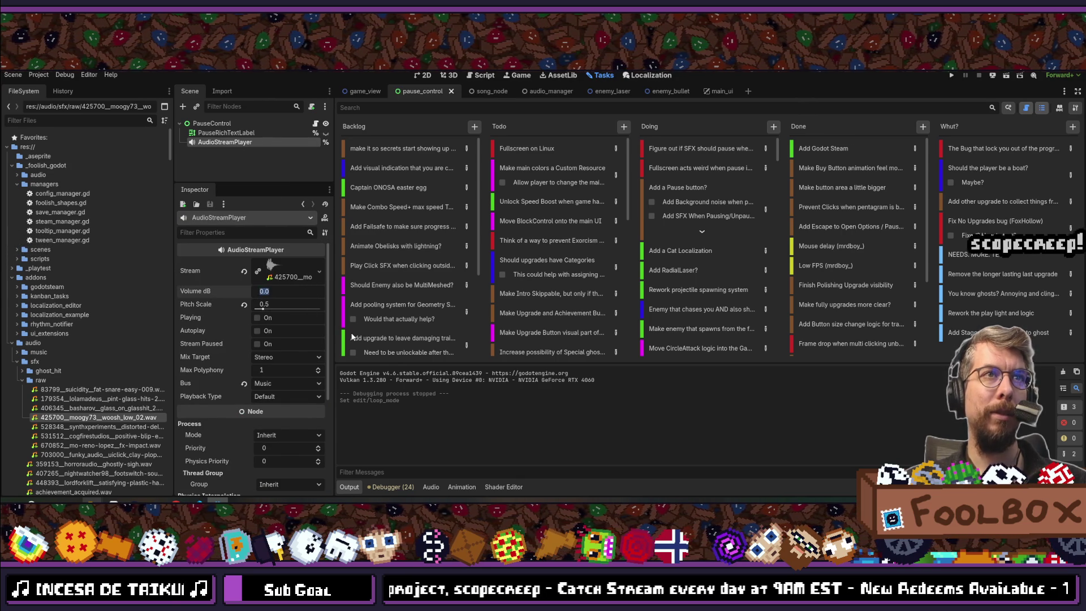
{"action": "type", "text": "-1"}
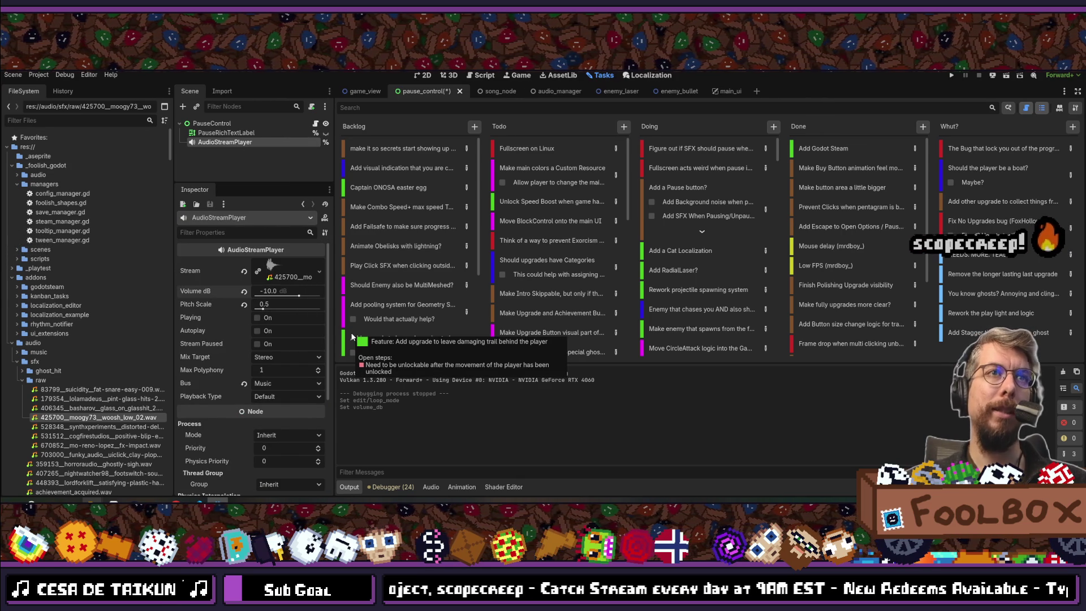
- Save the pause_control scene and relaunch the game, continuing the saved game
{"action": "key", "text": "ctrl+s"}
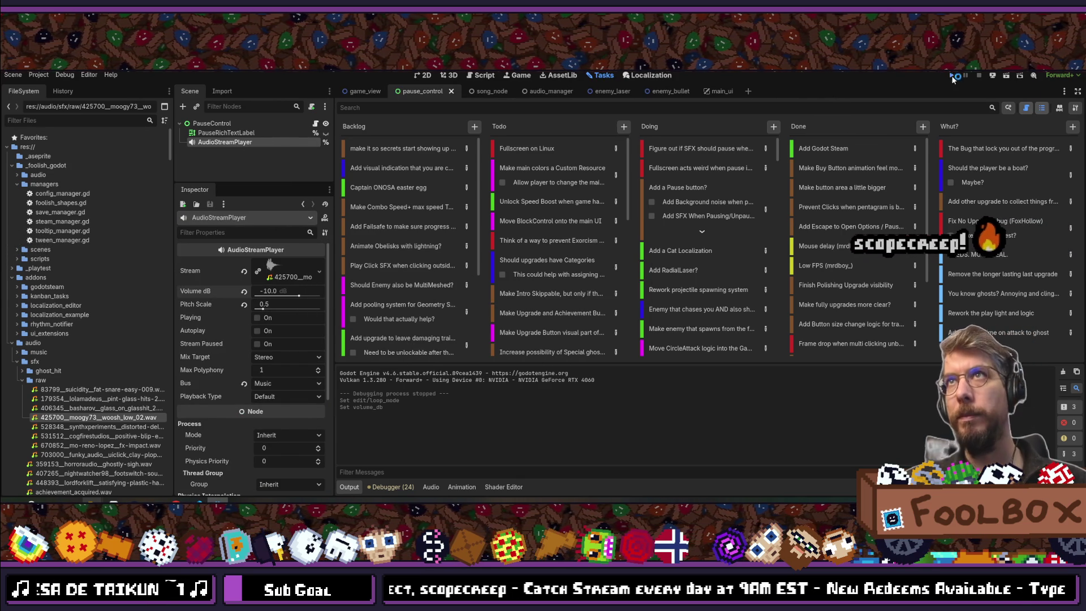
{"action": "left_click", "coordinate": [952, 76]}
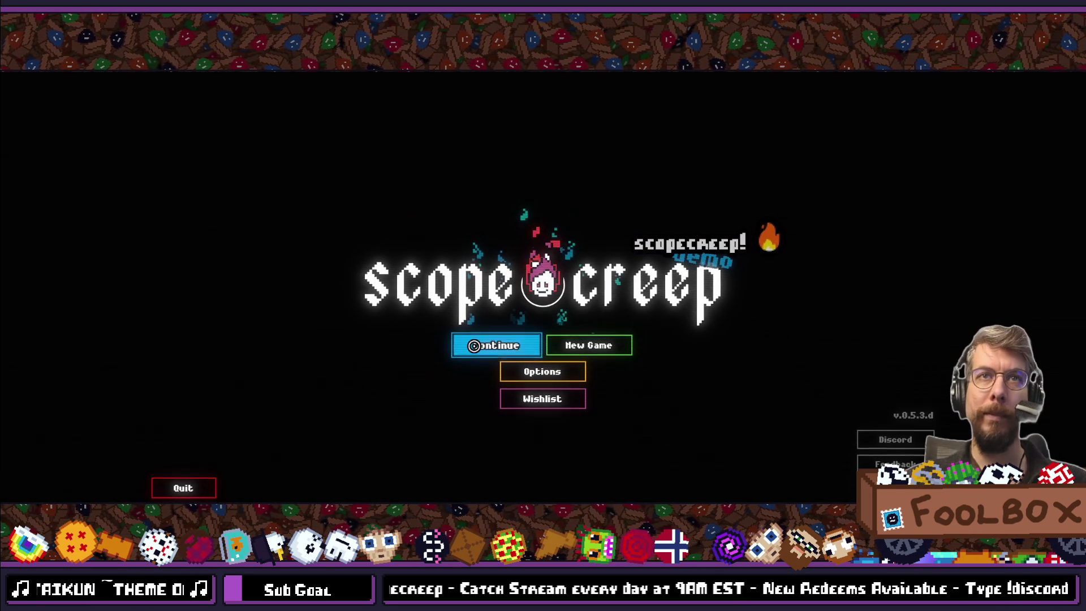
{"action": "left_click", "coordinate": [474, 346]}
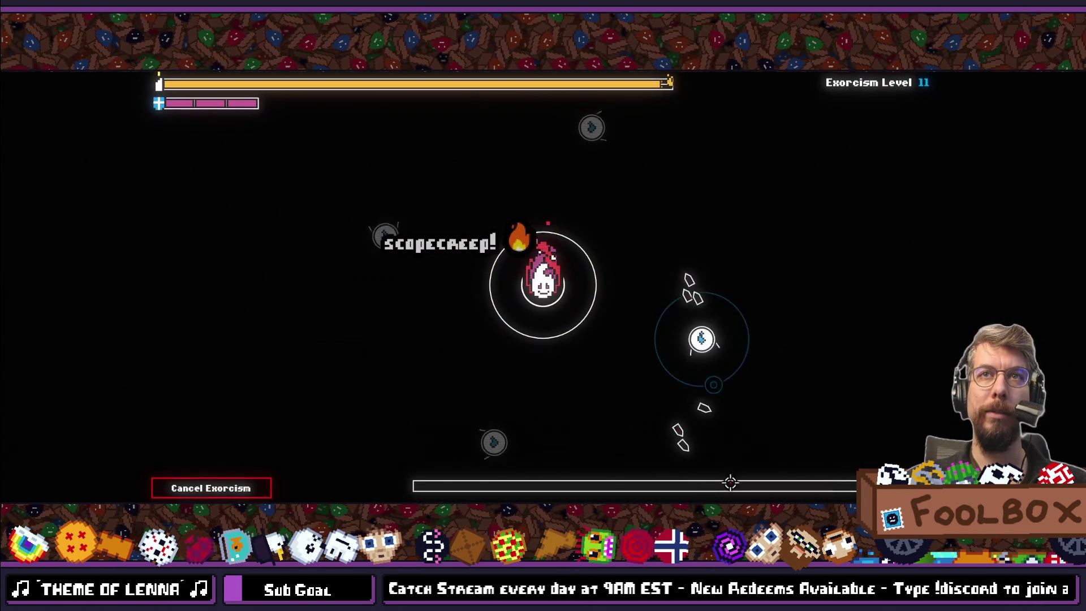
- Pause the game to hear the quieter sound, then unpause and stop the run with F8
{"action": "key", "text": "Escape"}
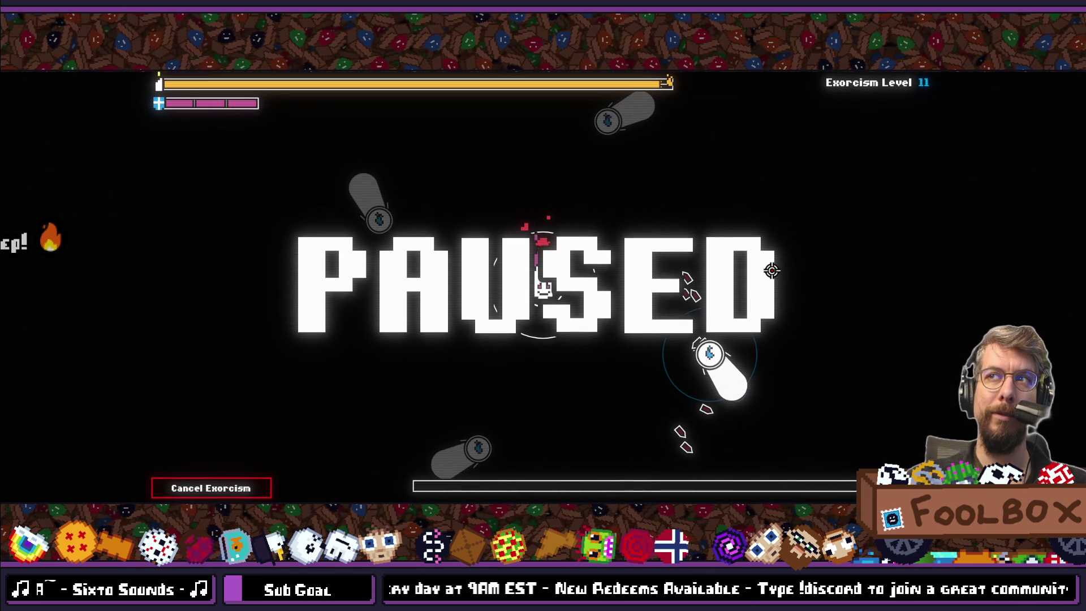
{"action": "key", "text": "Escape"}
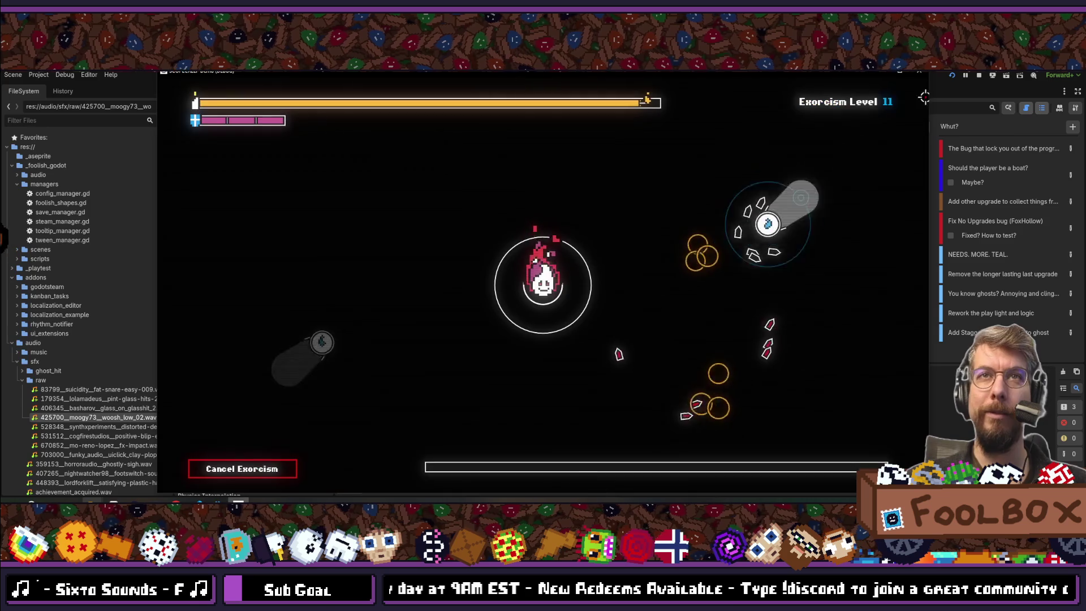
{"action": "key", "text": "F8"}
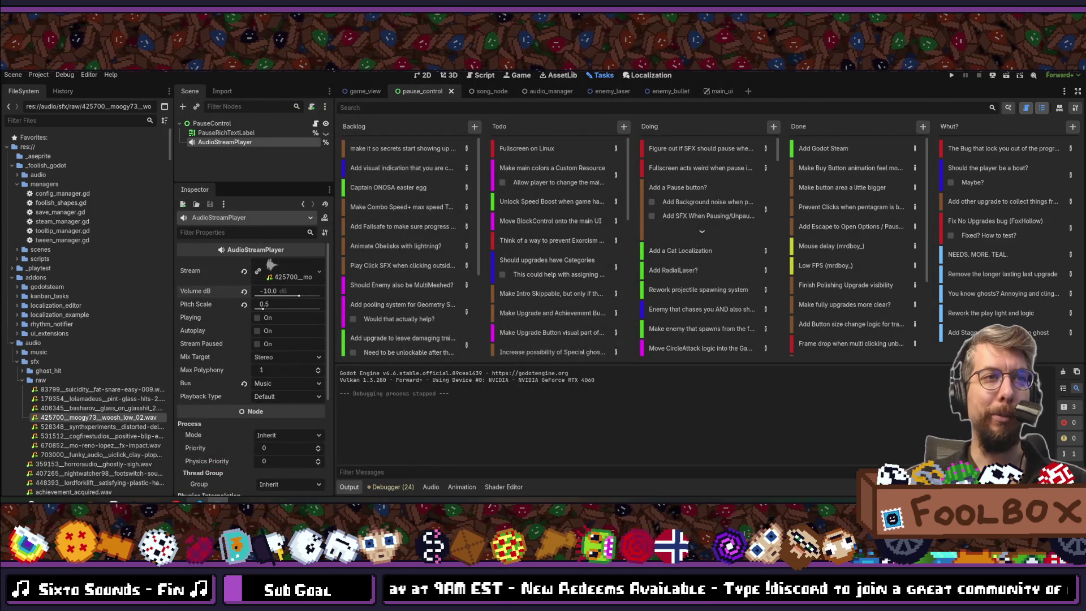
- Raise the pause sound's volume to -5 dB, save the scene, and search the system for Audacity
{"action": "key", "text": "alt+Tab"}
{"action": "key", "text": "alt+Tab"}
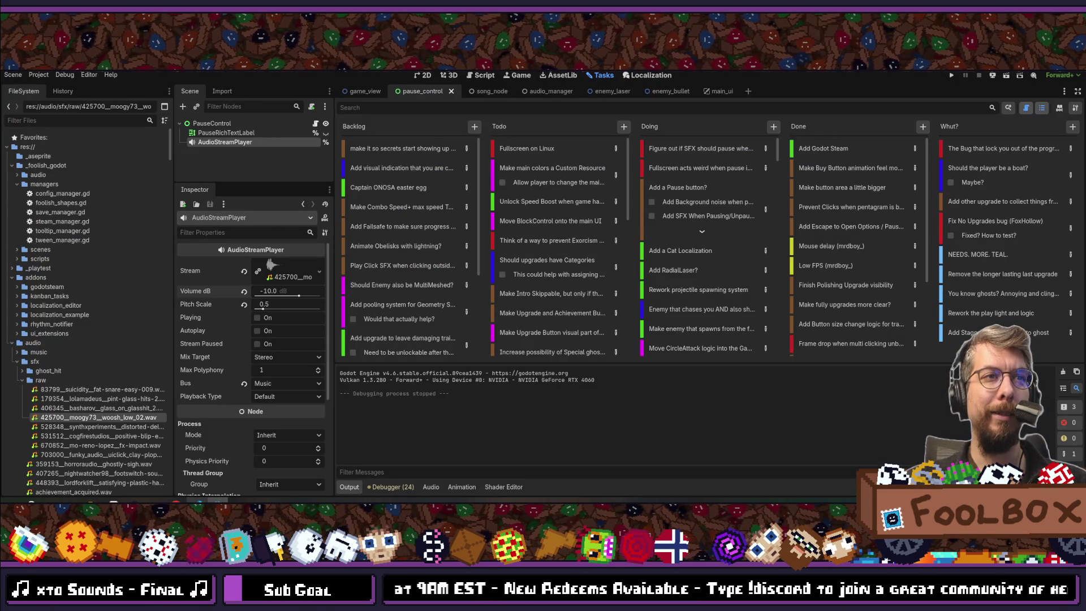
{"action": "type", "text": "-5"}
{"action": "key", "text": "Return"}
{"action": "key", "text": "ctrl+s"}
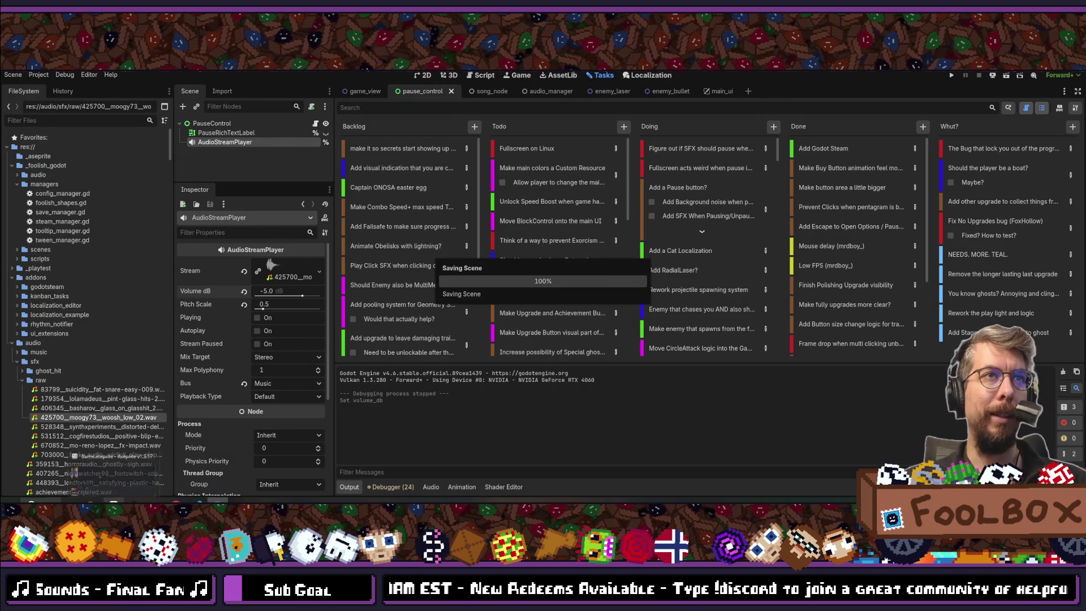
{"action": "key", "text": "super"}
{"action": "type", "text": "audi"}
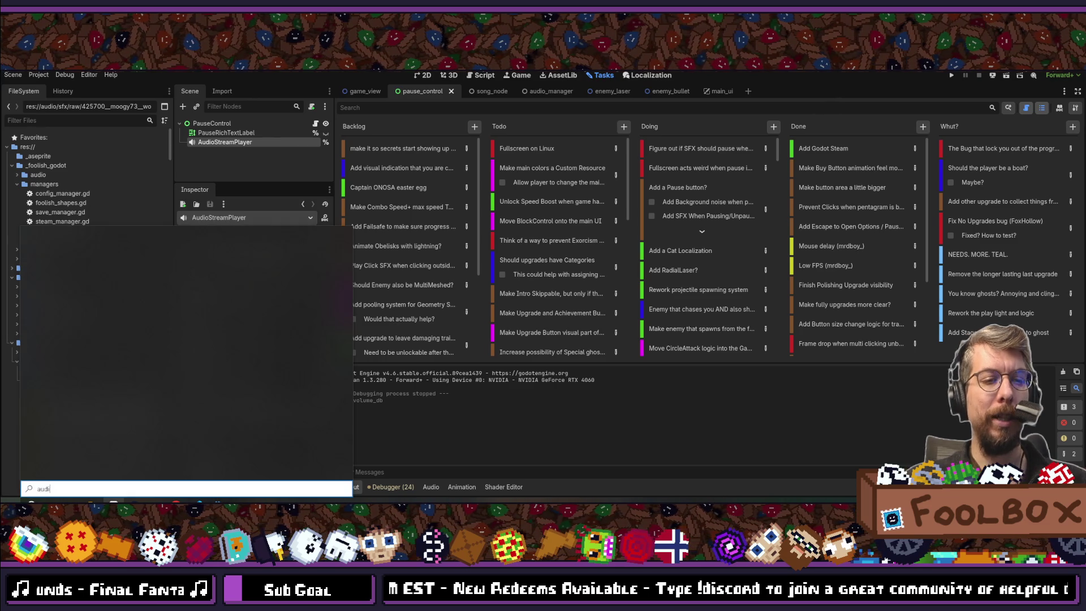
{"action": "key", "text": "BackSpace"}
{"action": "type", "text": "acity"}
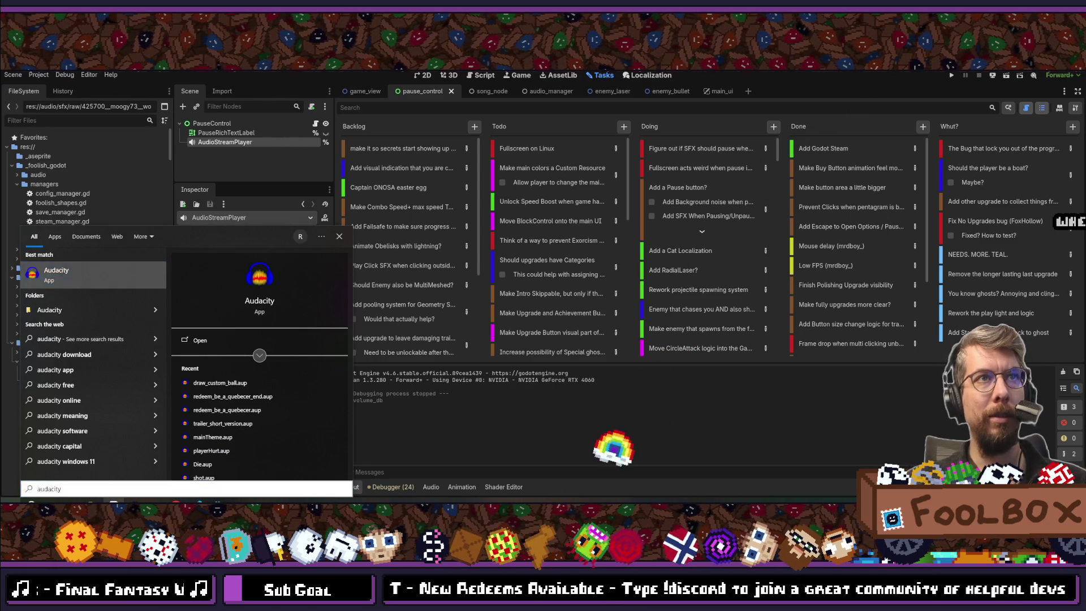
- Launch Audacity, dismiss its welcome dialog, and move its window further right
{"action": "key", "text": "Return"}
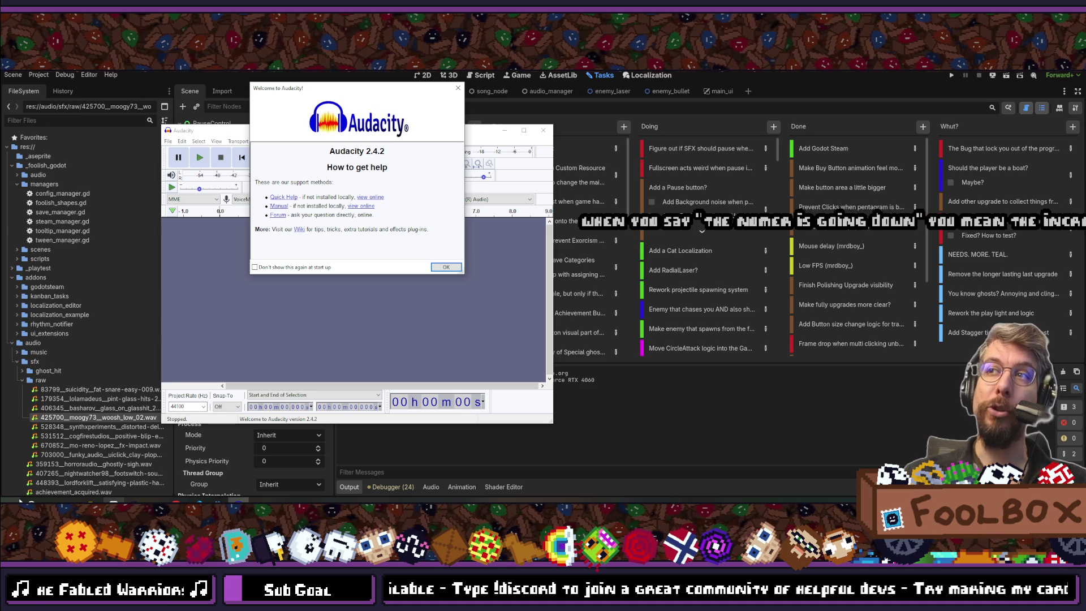
{"action": "left_click", "coordinate": [457, 89]}
{"action": "left_click_drag", "start_coordinate": [352, 130], "coordinate": [583, 125]}
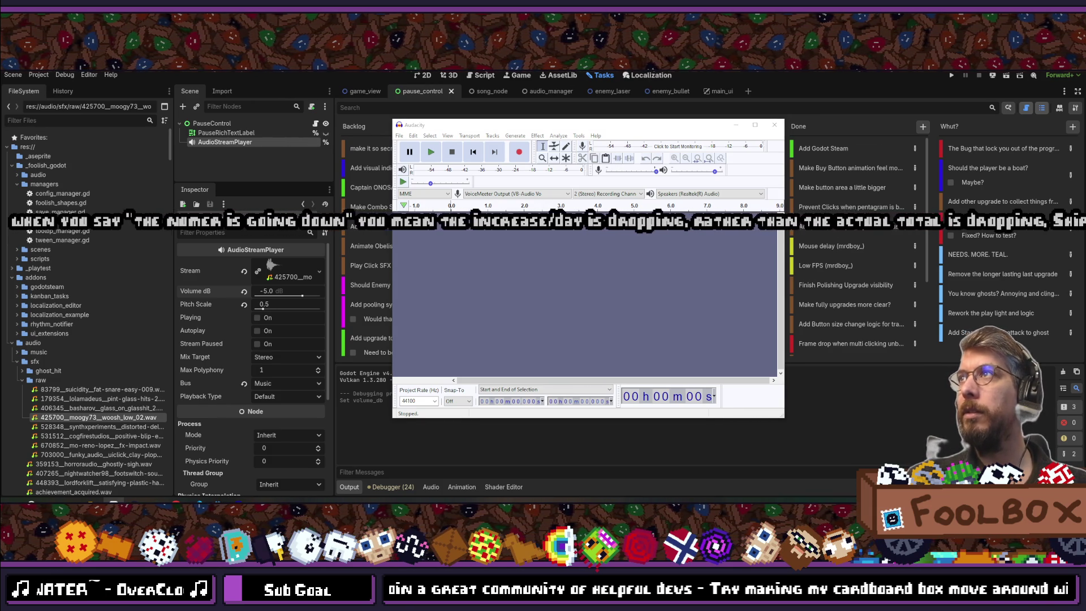
{"action": "key", "text": "alt+Tab"}
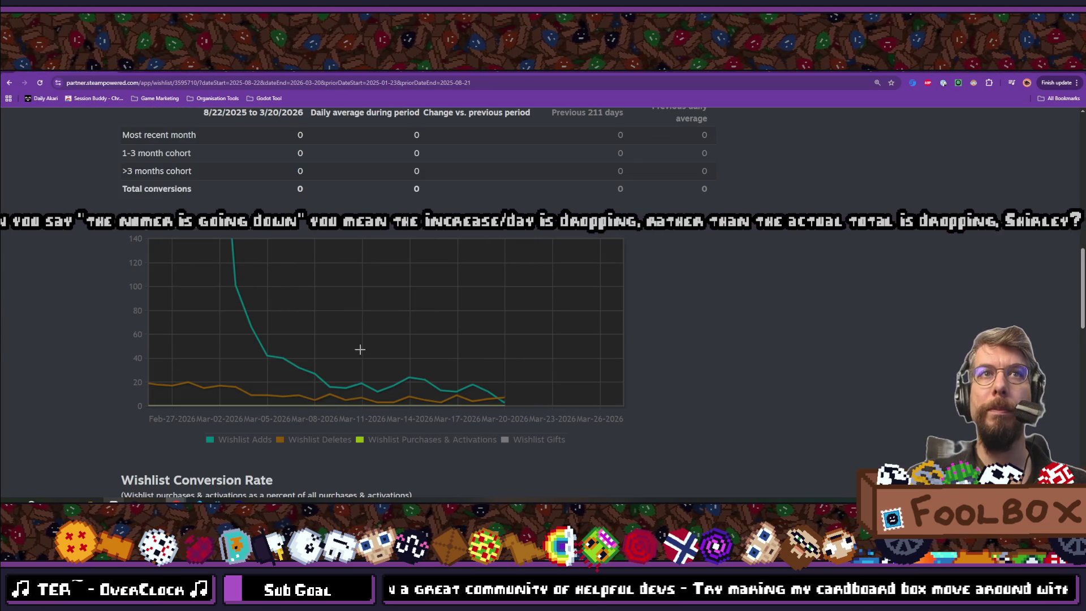
- Read the values on the Steamworks wishlist adds and deletes chart
{"action": "mouse_move", "coordinate": [497, 397]}
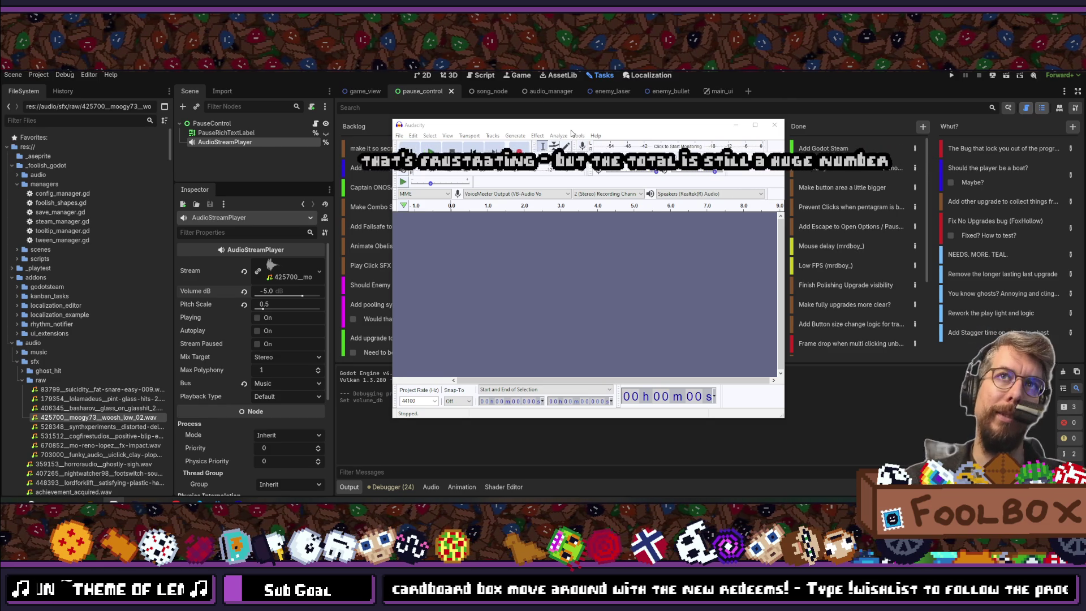
- Browse Audacity's File and Edit menus, then bring the Godot editor back to front
{"action": "mouse_move", "coordinate": [563, 130]}
{"action": "left_mouse_down"}
{"action": "mouse_move", "coordinate": [480, 129]}
{"action": "mouse_move", "coordinate": [508, 128]}
{"action": "left_mouse_up"}
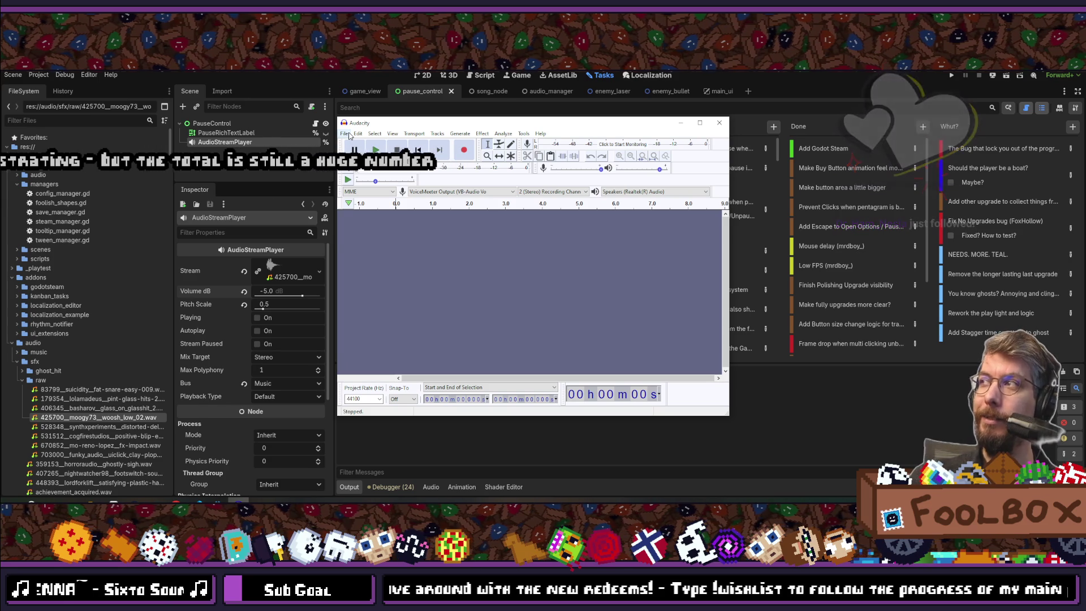
{"action": "left_click", "coordinate": [344, 133]}
{"action": "left_click", "coordinate": [345, 134]}
{"action": "left_click", "coordinate": [358, 134]}
{"action": "left_click", "coordinate": [397, 130]}
{"action": "left_click", "coordinate": [41, 380]}
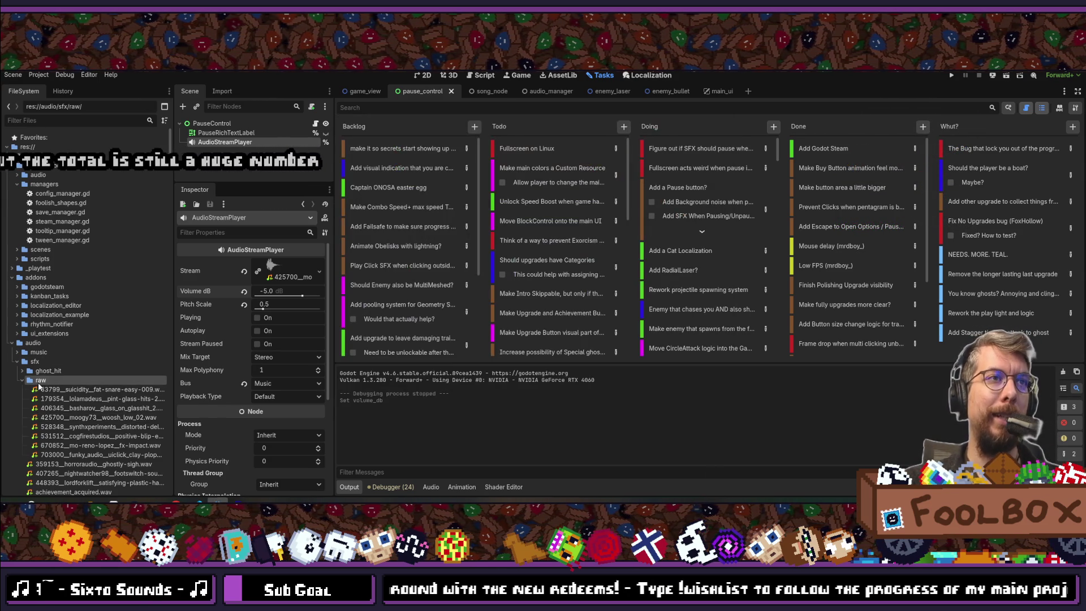
- Expand Godot's raw sound folder and check the player's sound stream options
{"action": "right_click", "coordinate": [42, 380]}
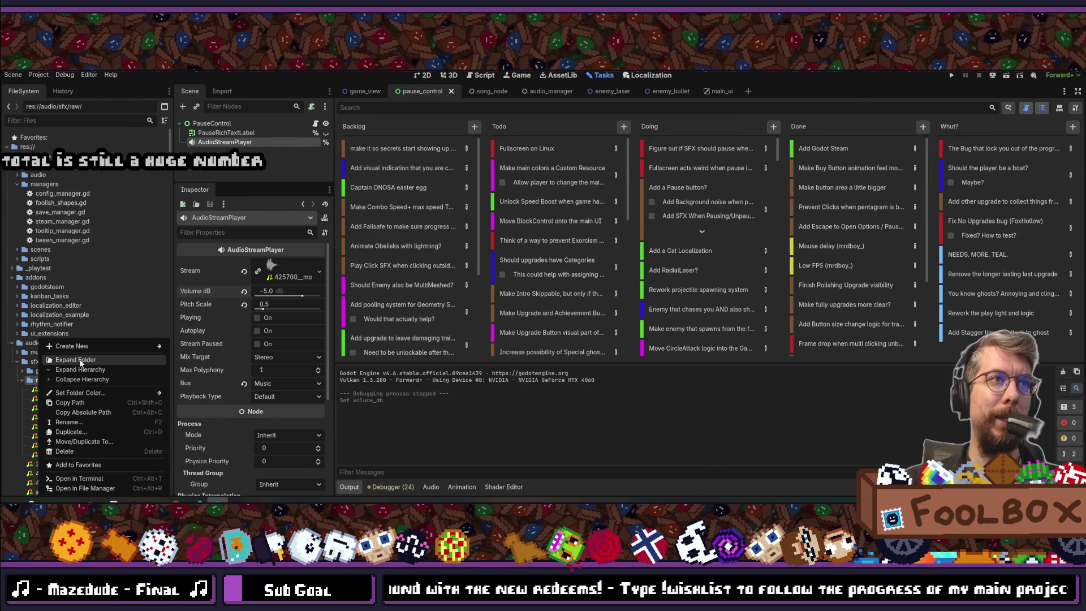
{"action": "left_click", "coordinate": [99, 488]}
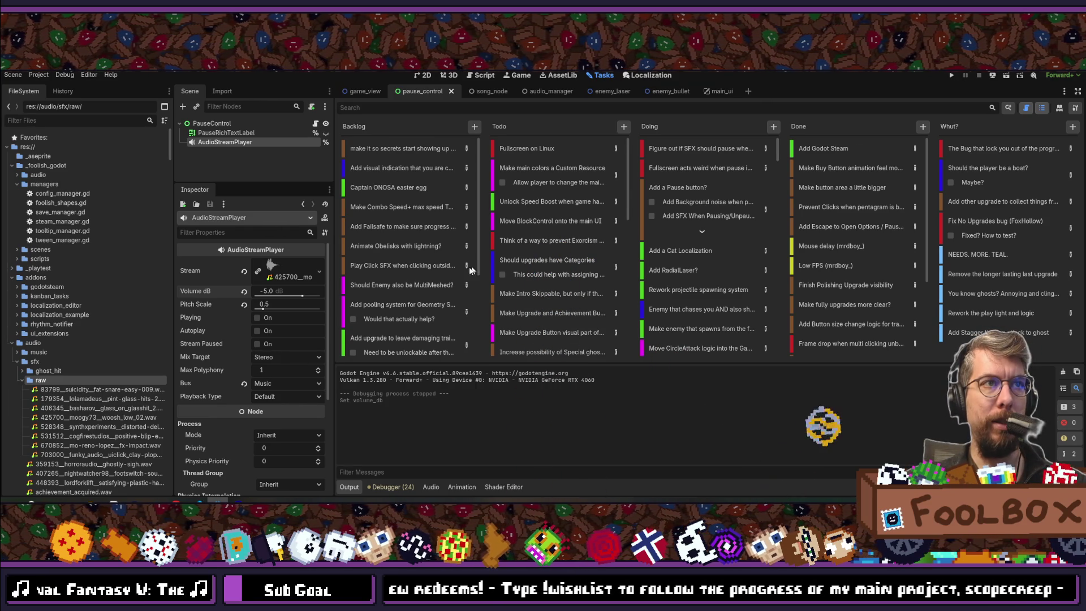
{"action": "right_click", "coordinate": [310, 273]}
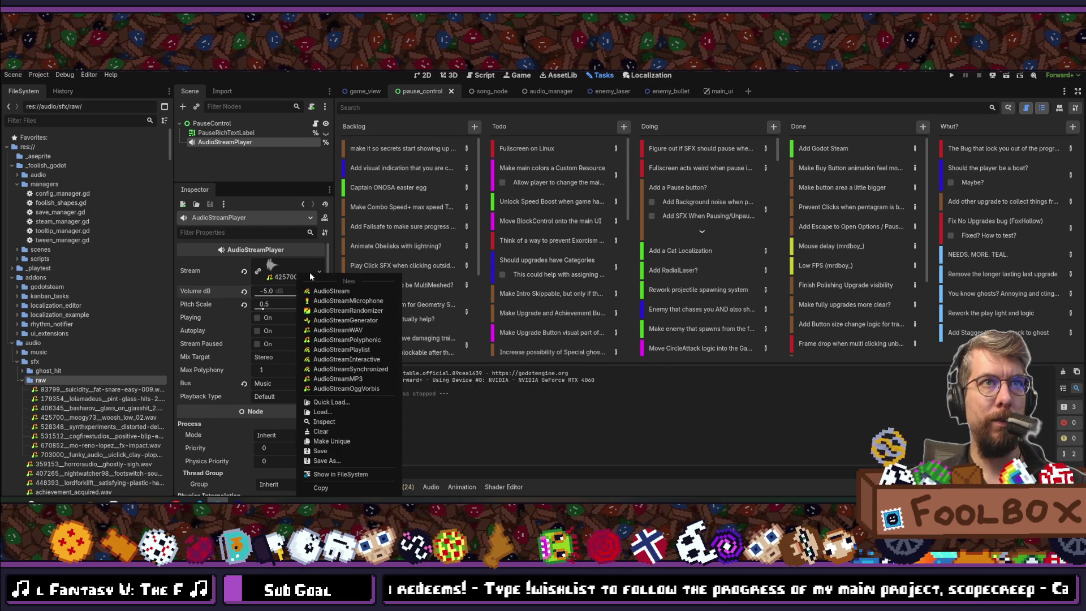
{"action": "key", "text": "Escape"}
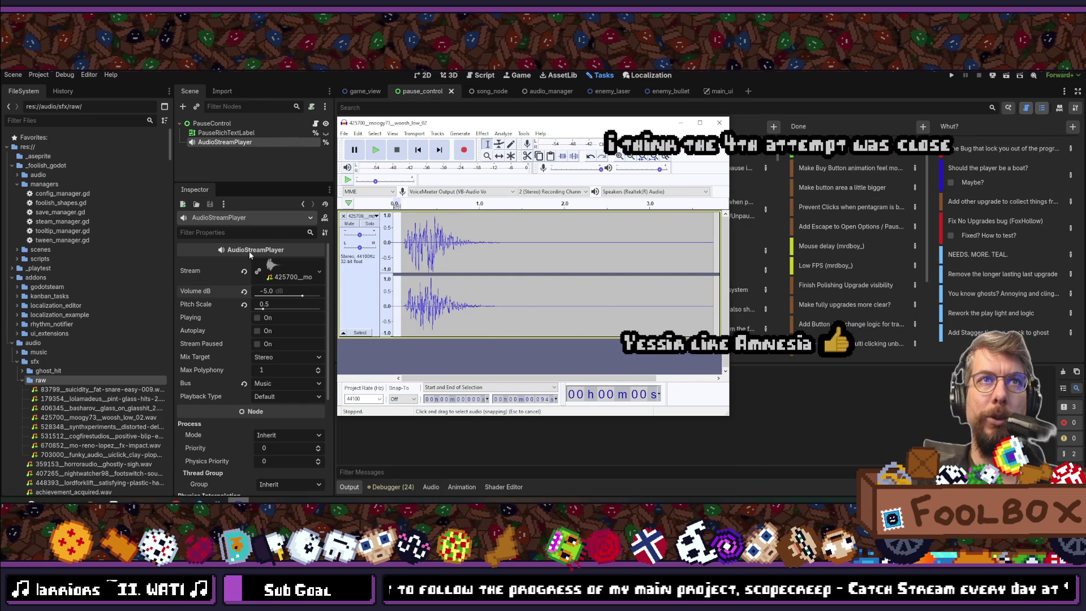
- Play the woosh sound from the start and mark where it tails off, near 1.472 s
{"action": "mouse_move", "coordinate": [249, 251]}
{"action": "left_click_drag", "start_coordinate": [497, 243], "coordinate": [888, 224]}
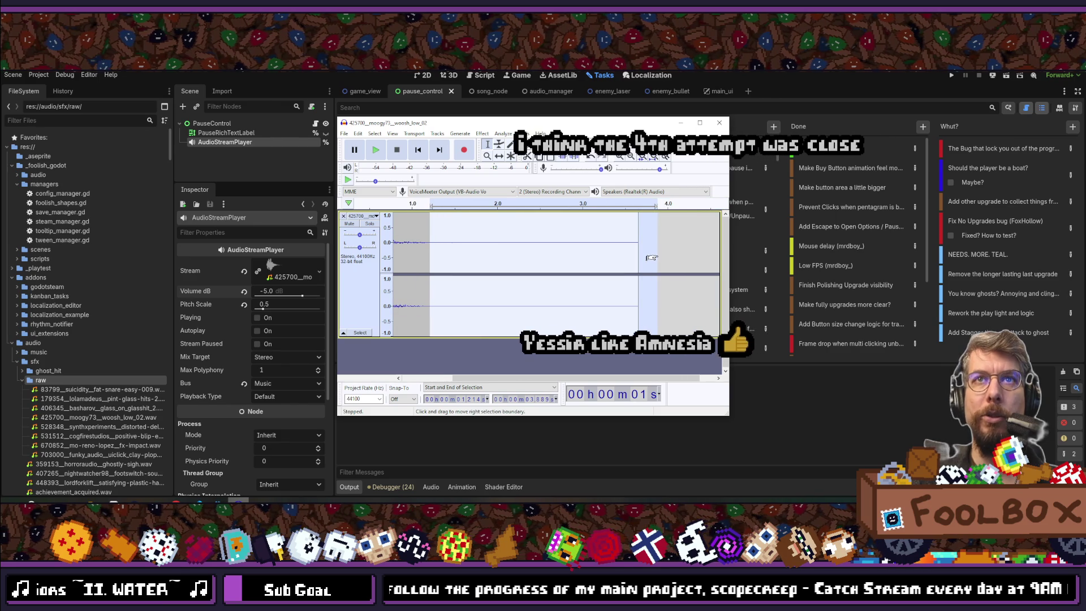
{"action": "key", "text": "Escape"}
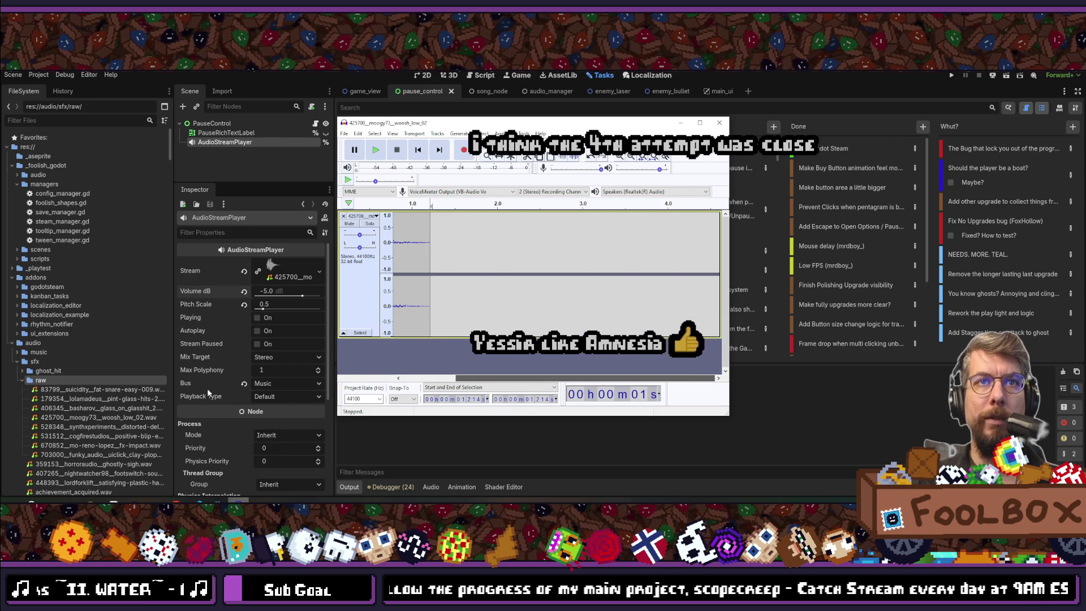
{"action": "left_click_drag", "start_coordinate": [466, 379], "coordinate": [411, 384]}
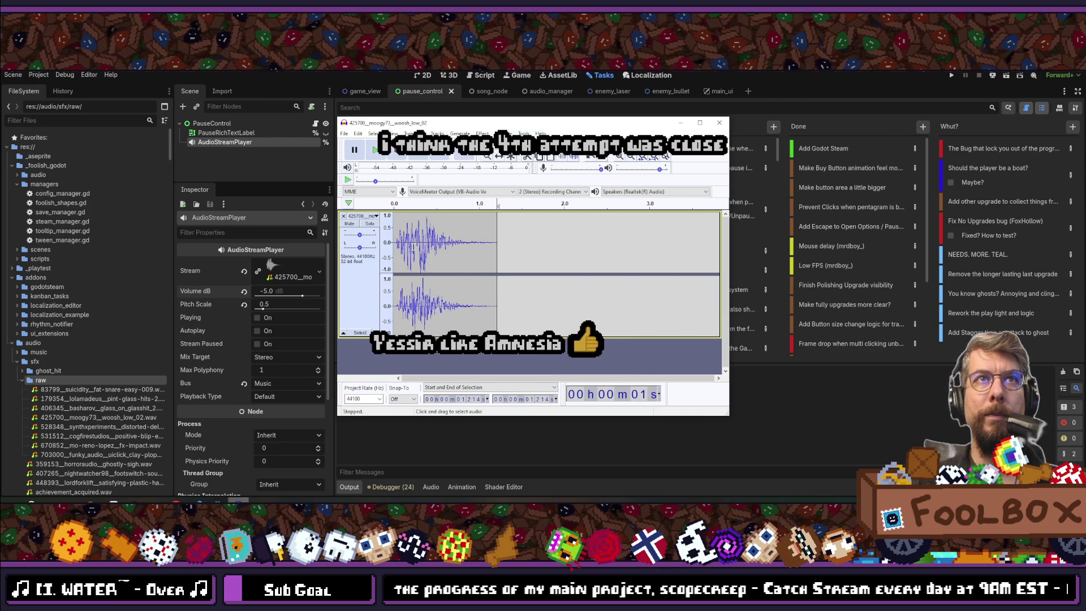
{"action": "left_click", "coordinate": [388, 218]}
{"action": "left_click", "coordinate": [364, 146]}
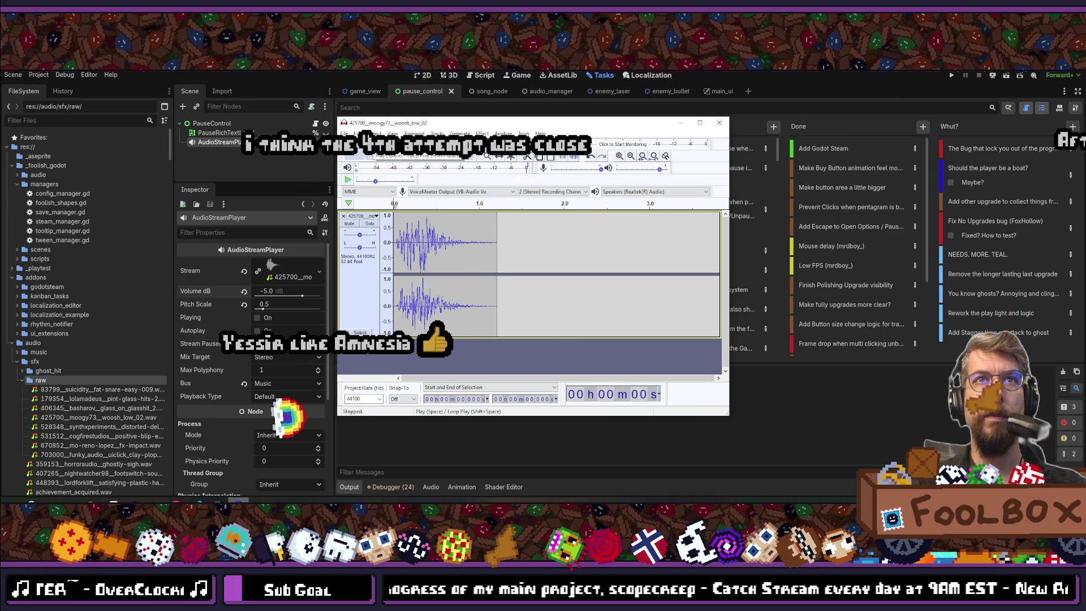
{"action": "left_click", "coordinate": [480, 221]}
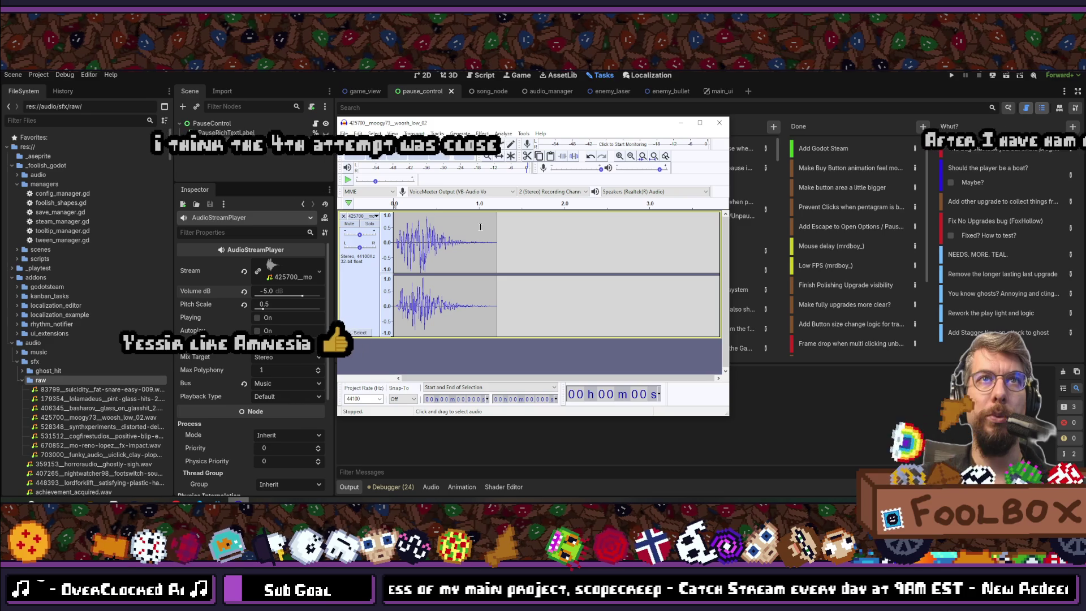
{"action": "left_click", "coordinate": [519, 242]}
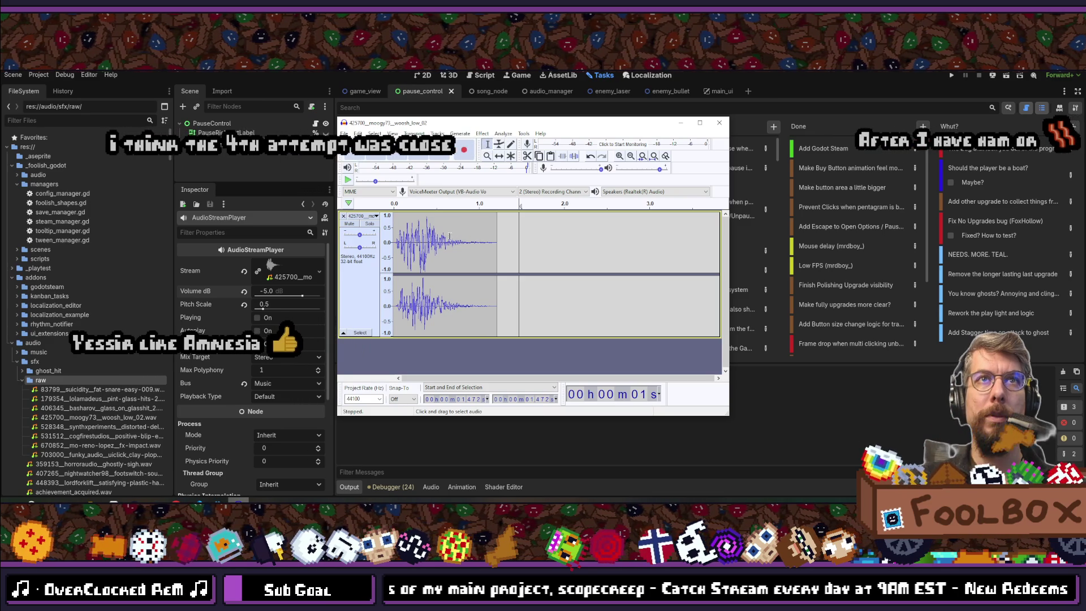
{"action": "left_click", "coordinate": [482, 134]}
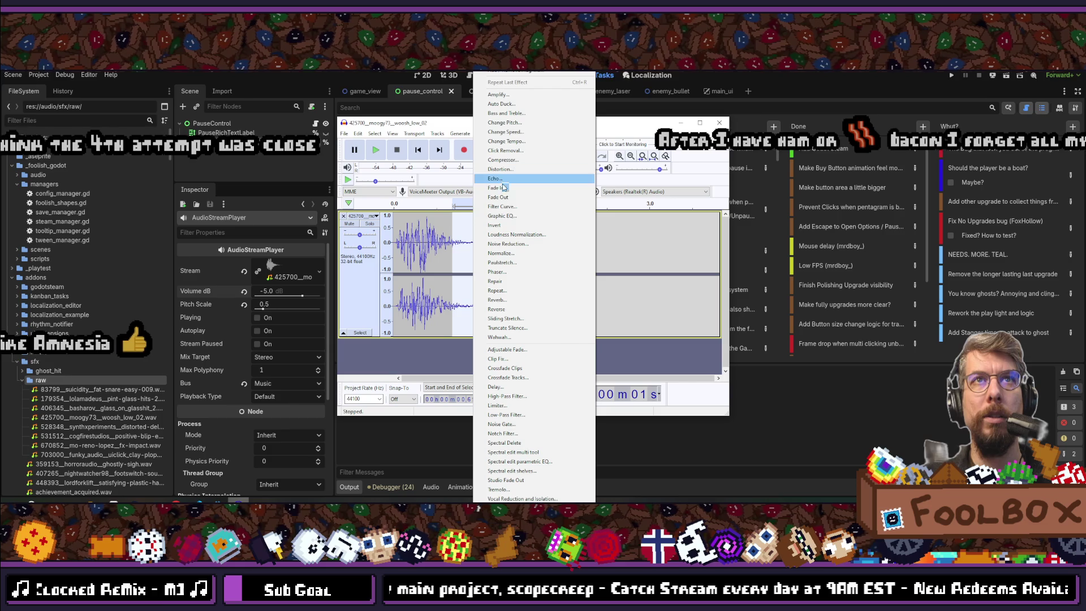
- Apply Noise Reduction to the woosh sound from 0 to about 1.75 seconds
{"action": "left_click", "coordinate": [505, 243]}
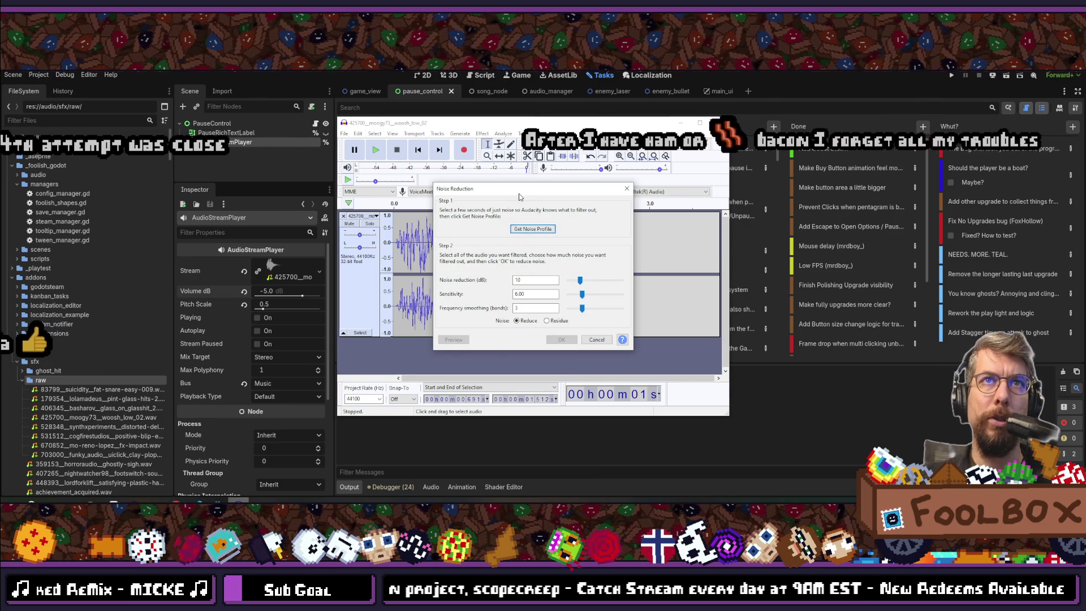
{"action": "left_click_drag", "start_coordinate": [509, 188], "coordinate": [708, 198]}
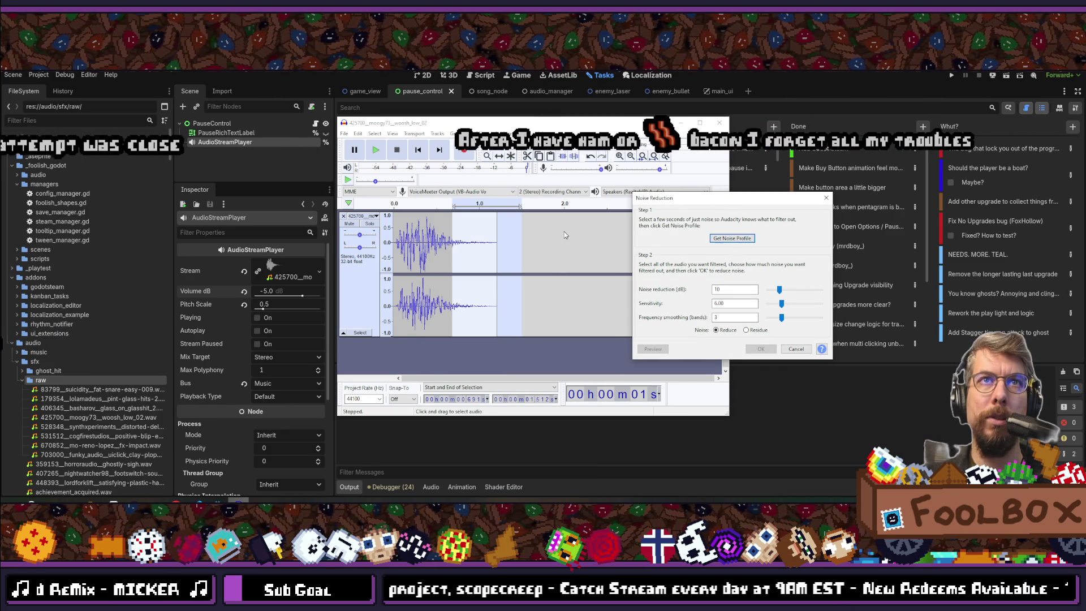
{"action": "left_click", "coordinate": [825, 202]}
{"action": "left_click_drag", "start_coordinate": [541, 248], "coordinate": [332, 224]}
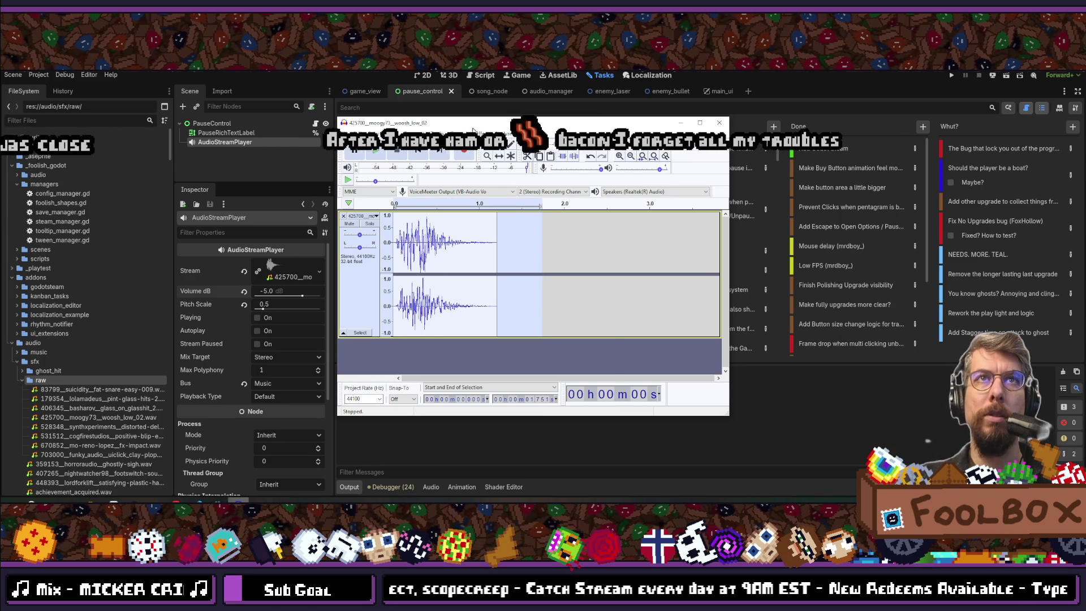
{"action": "left_click", "coordinate": [480, 130]}
{"action": "left_click", "coordinate": [535, 244]}
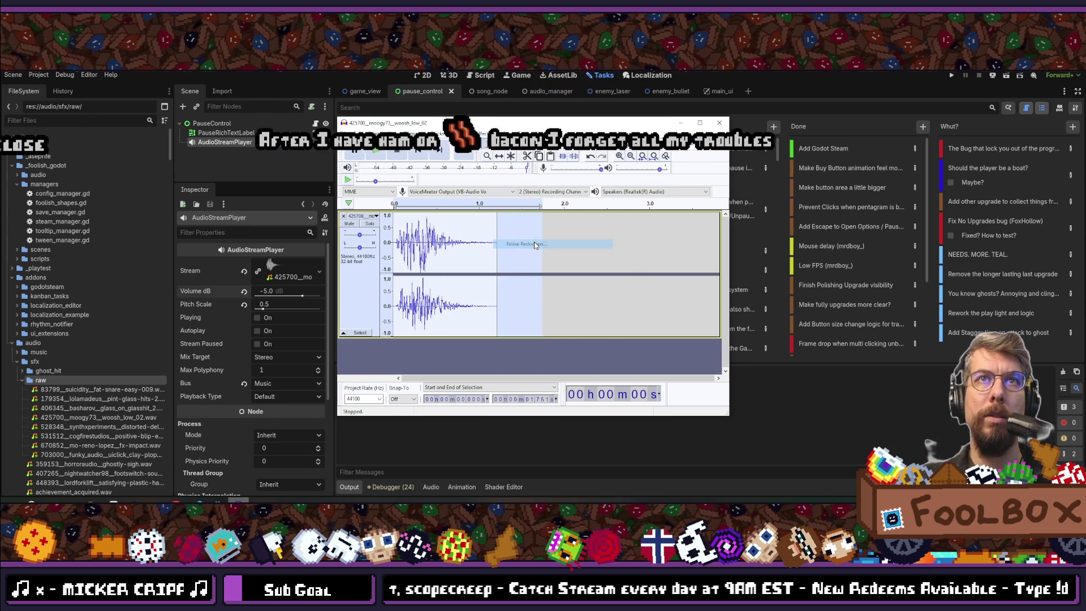
{"action": "key", "text": "Return"}
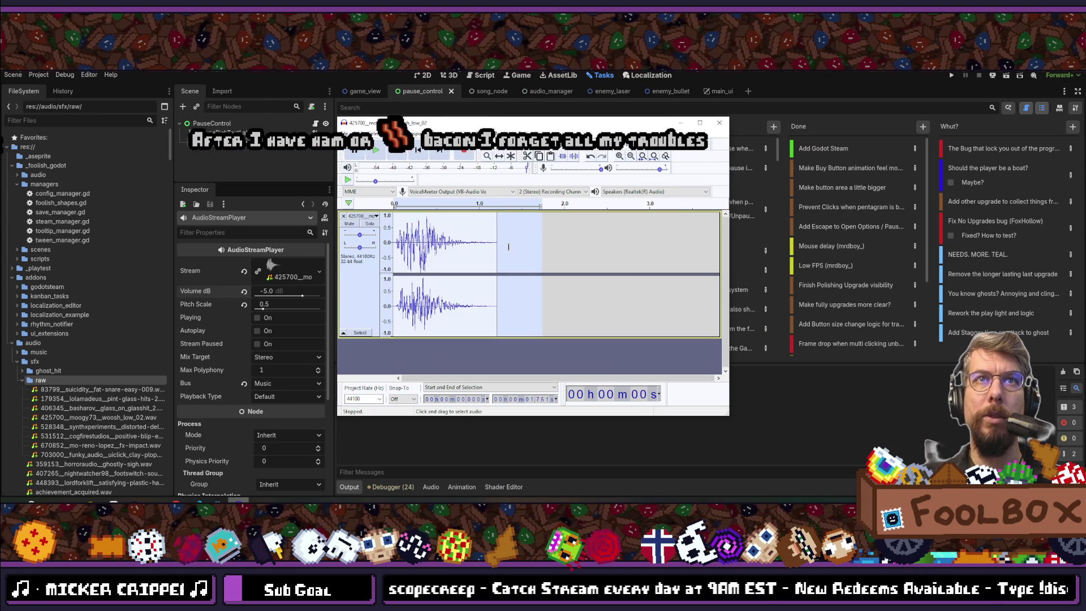
- Select the first 1.31 seconds and apply Noise Reduction again
{"action": "left_click_drag", "start_coordinate": [507, 246], "coordinate": [289, 249]}
{"action": "left_click_drag", "start_coordinate": [491, 252], "coordinate": [513, 240]}
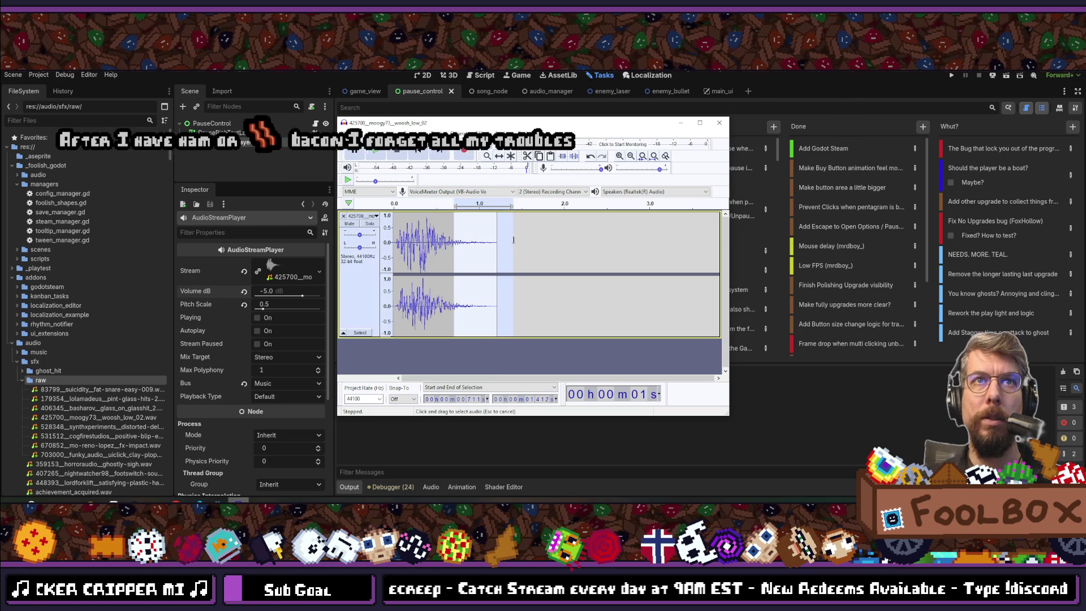
{"action": "left_click", "coordinate": [499, 133]}
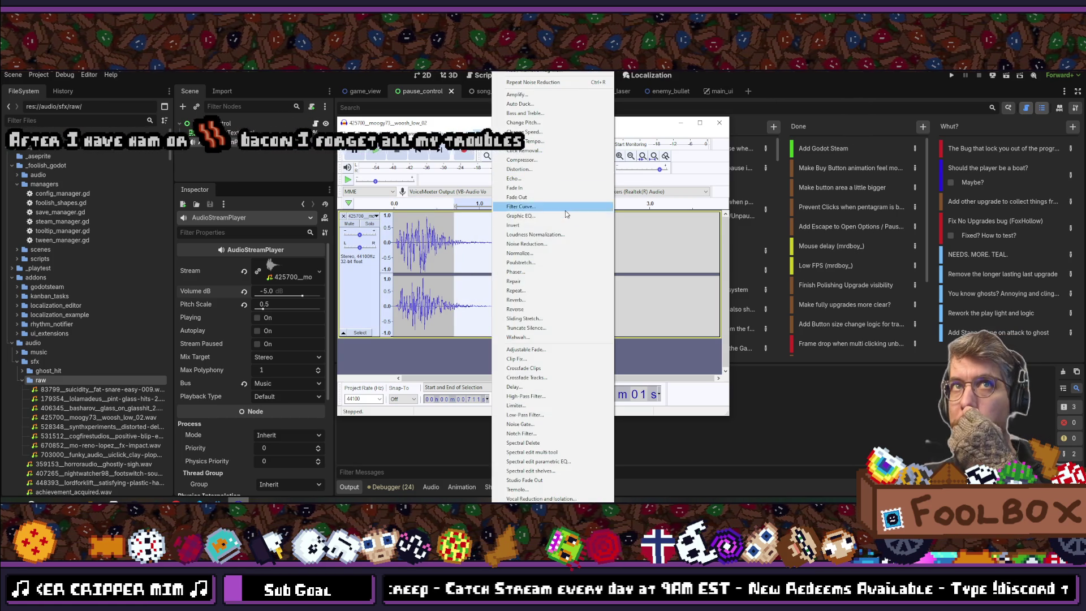
{"action": "left_click", "coordinate": [542, 244]}
{"action": "left_click_drag", "start_coordinate": [534, 196], "coordinate": [685, 210]}
{"action": "left_click", "coordinate": [712, 353]}
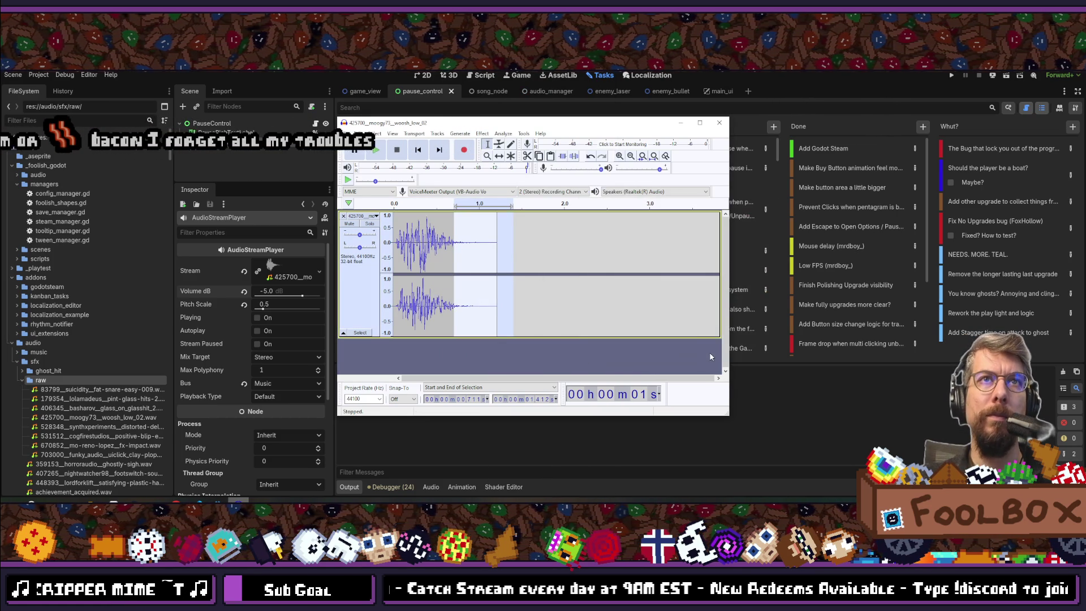
{"action": "left_click", "coordinate": [578, 264]}
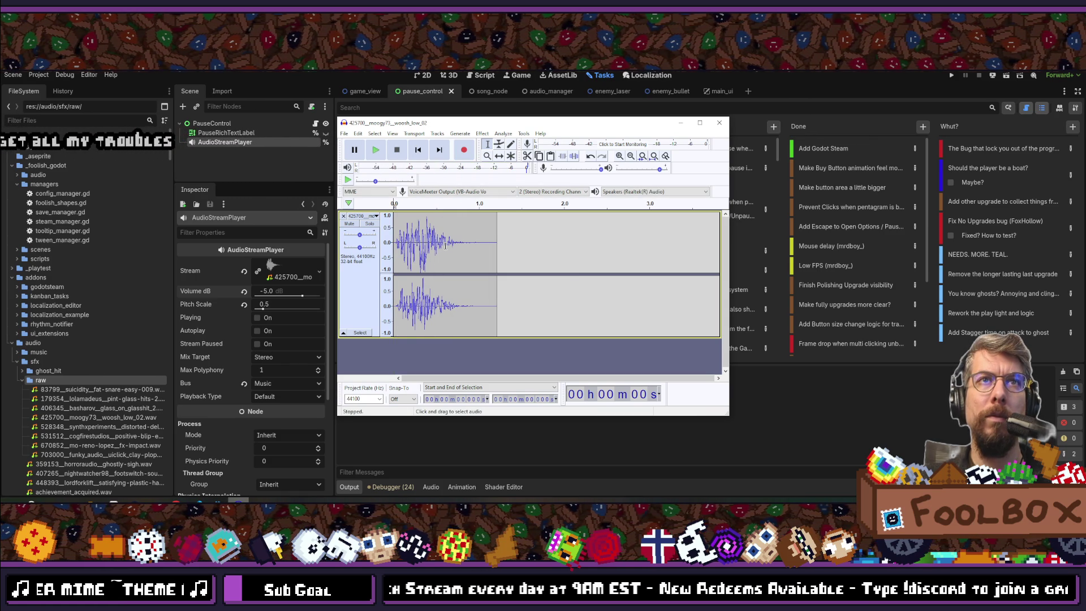
- Play the cleaned woosh sound from the start to hear the result
{"action": "key", "text": "space"}
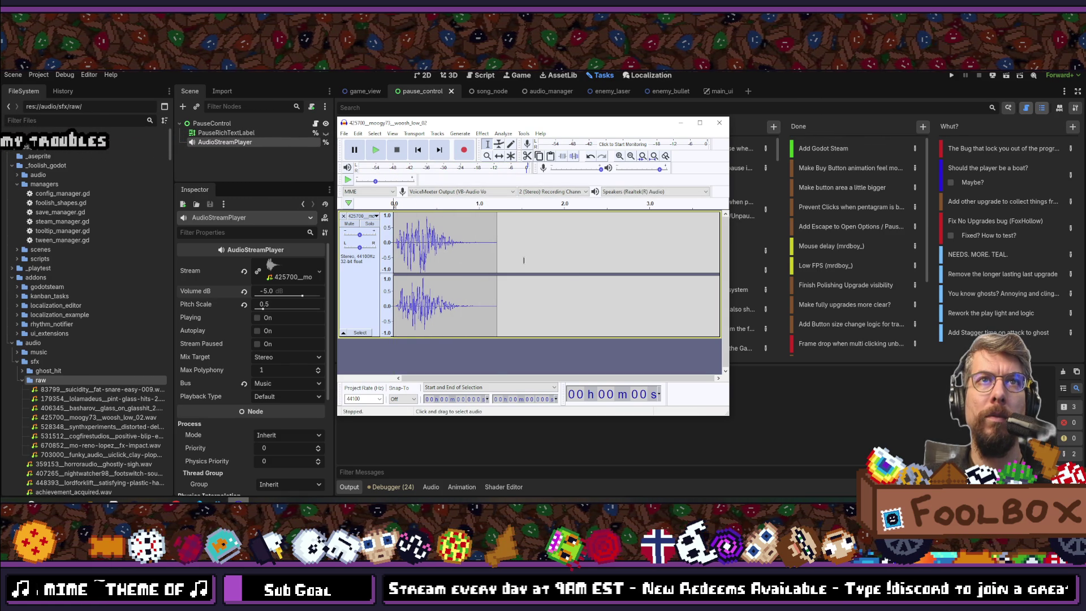
{"action": "key", "text": "space"}
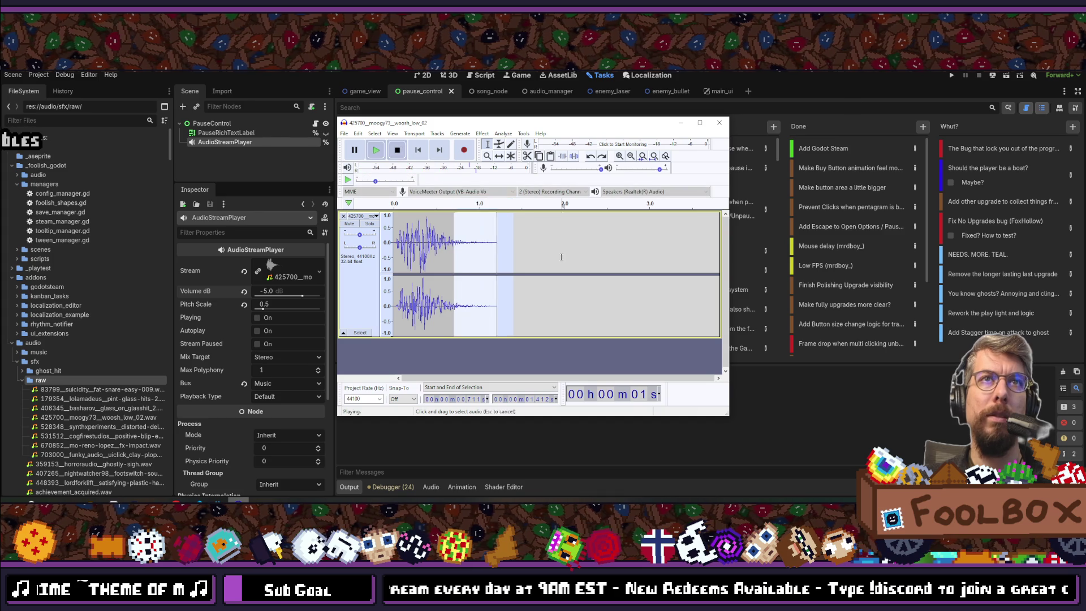
{"action": "left_click", "coordinate": [561, 243]}
{"action": "left_click", "coordinate": [394, 219]}
{"action": "key", "text": "space"}
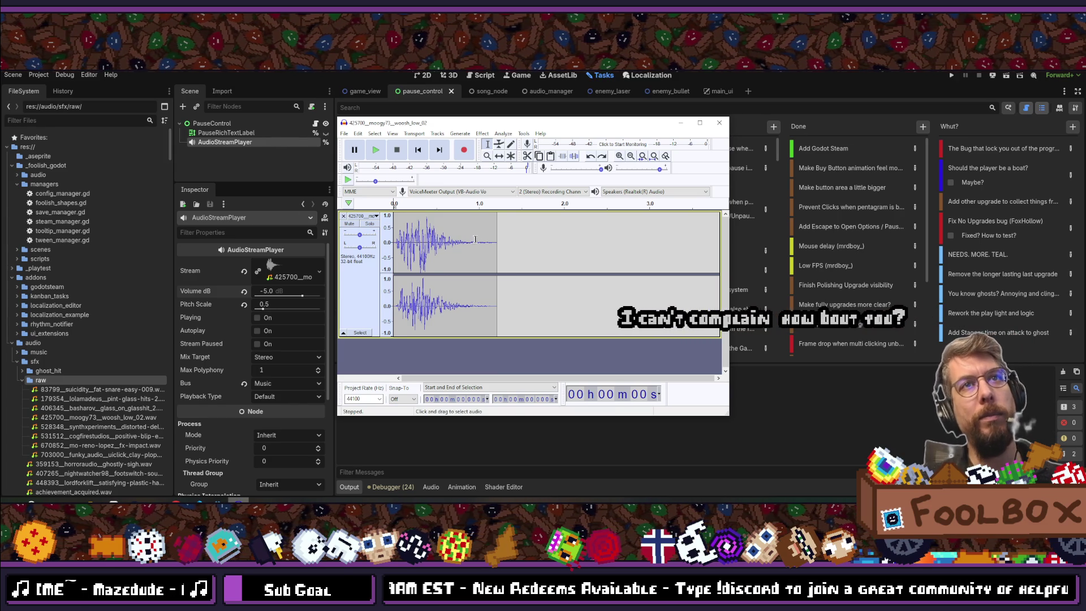
- Apply noise reduction to the 0.99–1.33 s stretch and play the result
{"action": "left_click_drag", "start_coordinate": [479, 245], "coordinate": [506, 247]}
{"action": "left_click", "coordinate": [430, 134]}
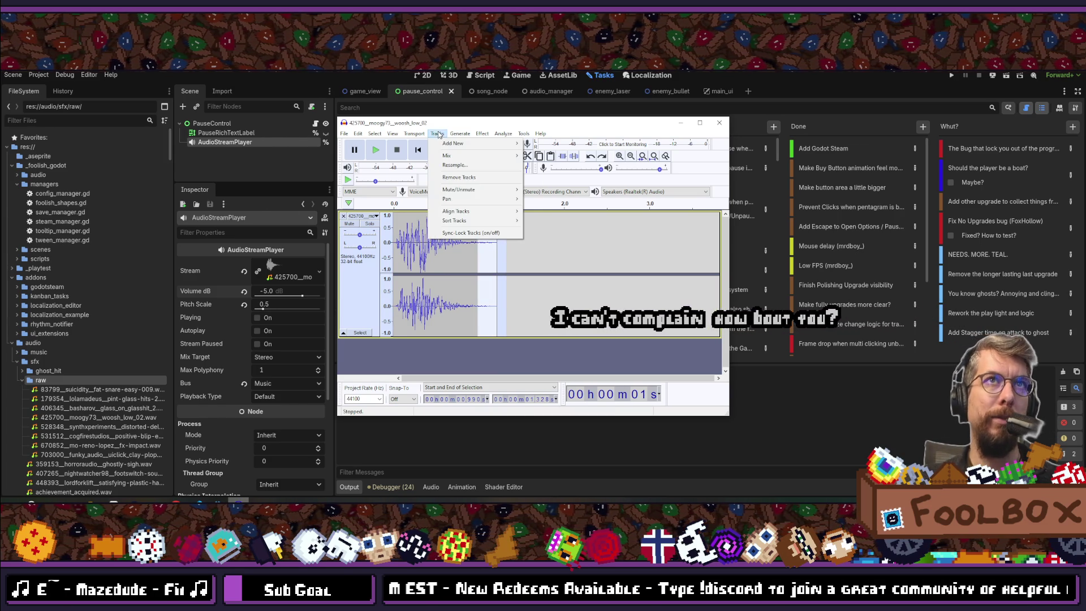
{"action": "mouse_move", "coordinate": [482, 134]}
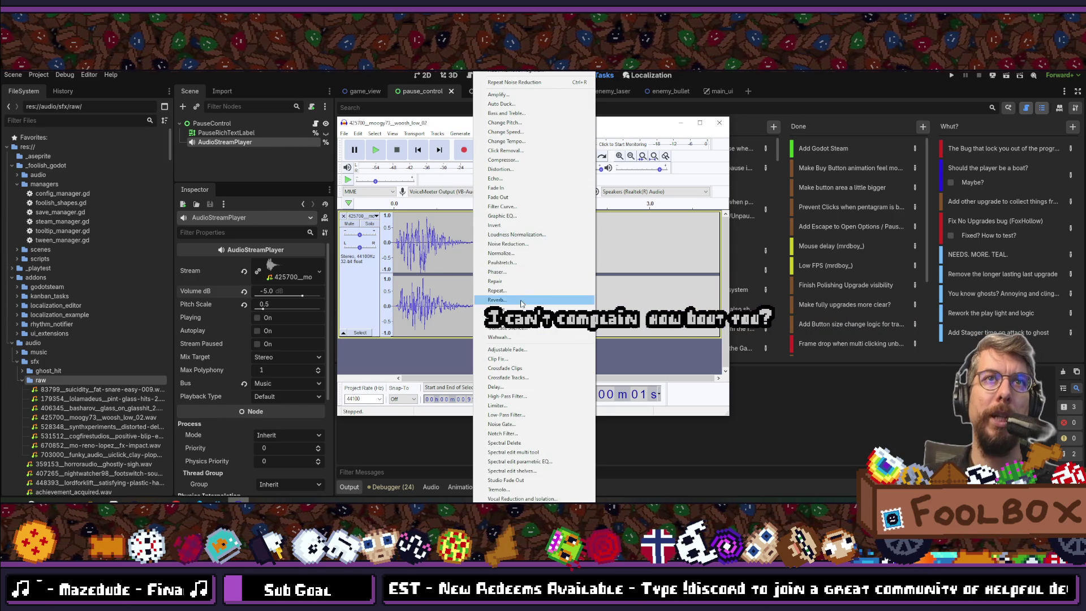
{"action": "left_click", "coordinate": [511, 244]}
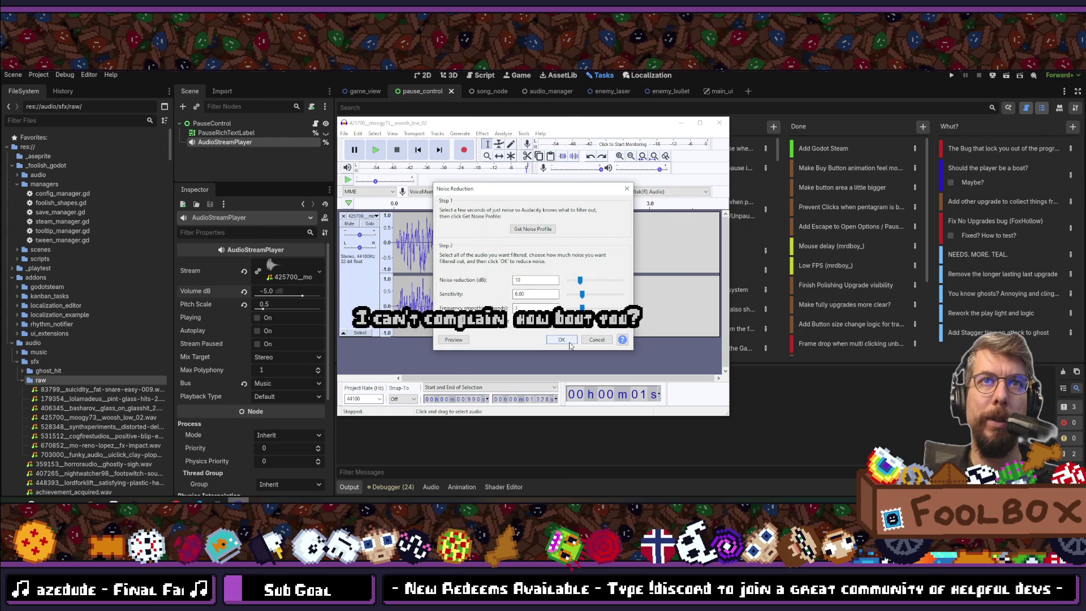
{"action": "left_click", "coordinate": [569, 341]}
{"action": "left_click", "coordinate": [389, 233]}
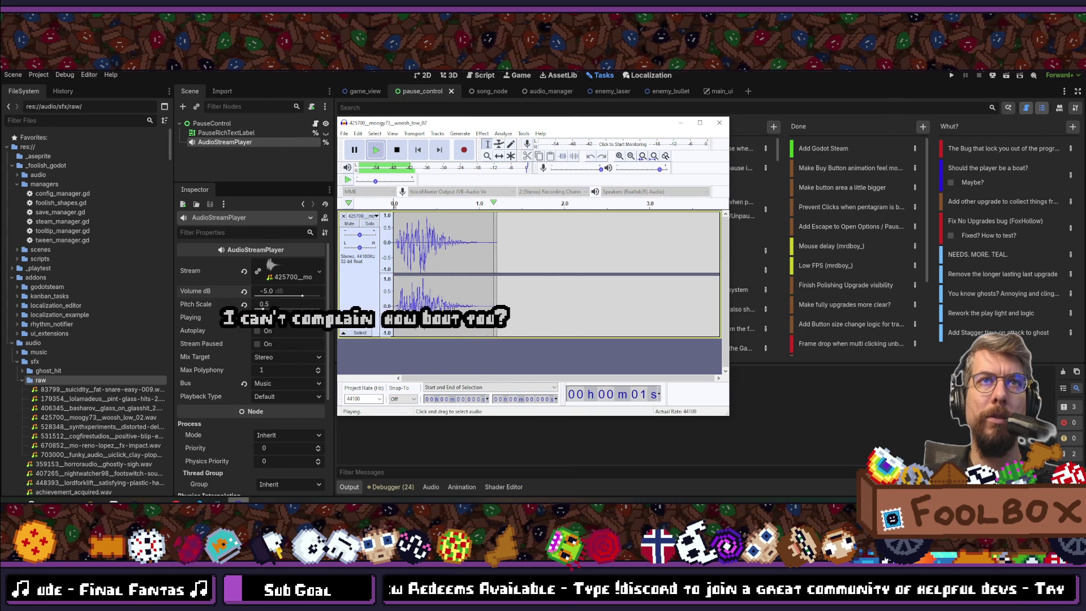
- Undo the noise reduction and clear the time selection
{"action": "key", "text": "ctrl+z"}
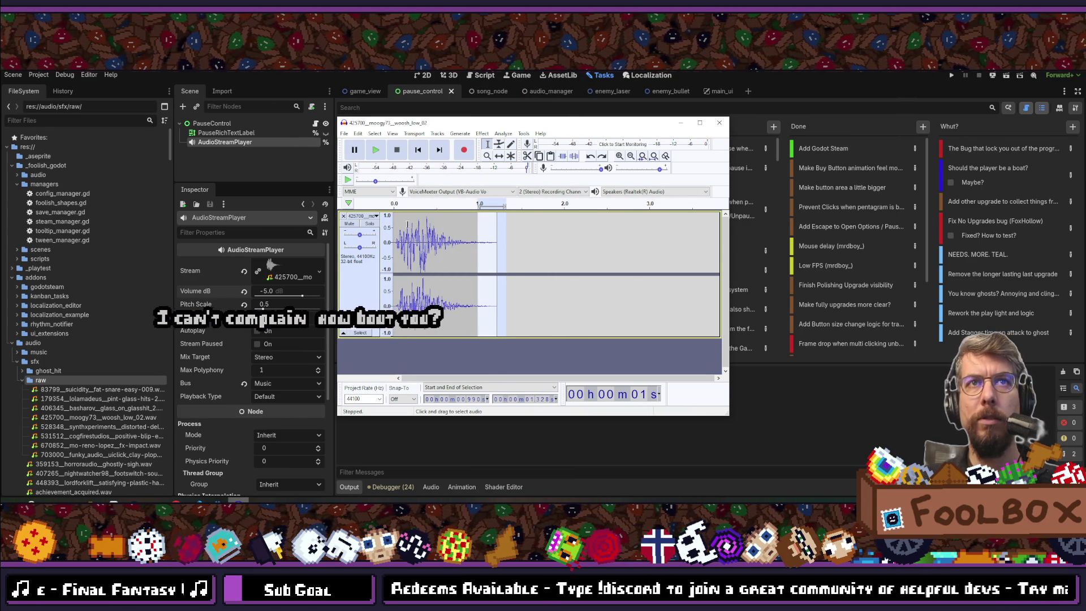
{"action": "left_click", "coordinate": [396, 221]}
{"action": "left_click", "coordinate": [345, 134]}
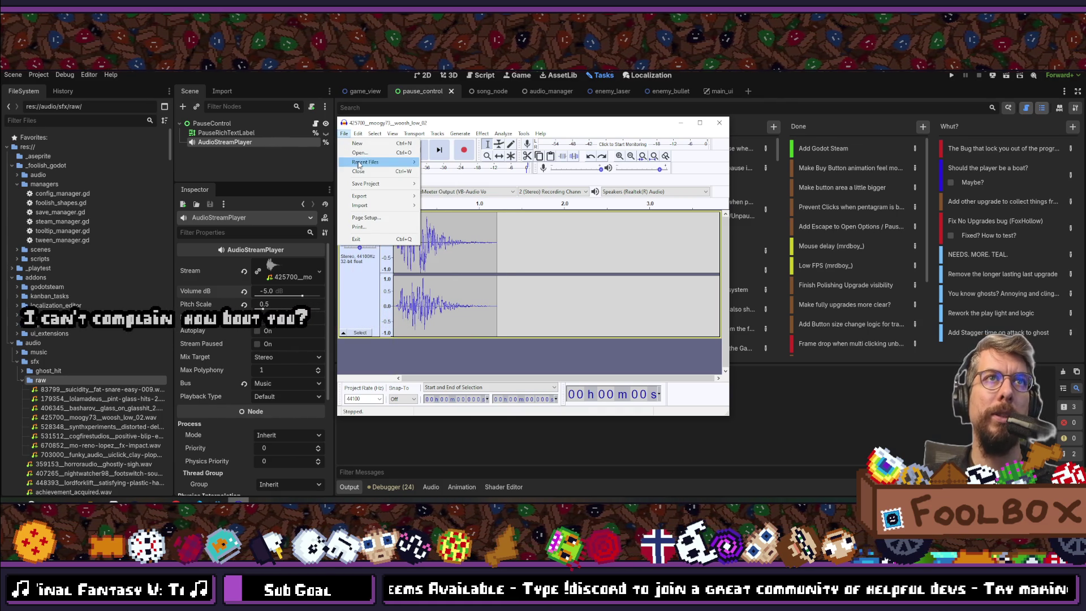
- Export the woosh as paused_background.wav into the sfx folder, skipping the metadata tags
{"action": "mouse_move", "coordinate": [370, 196]}
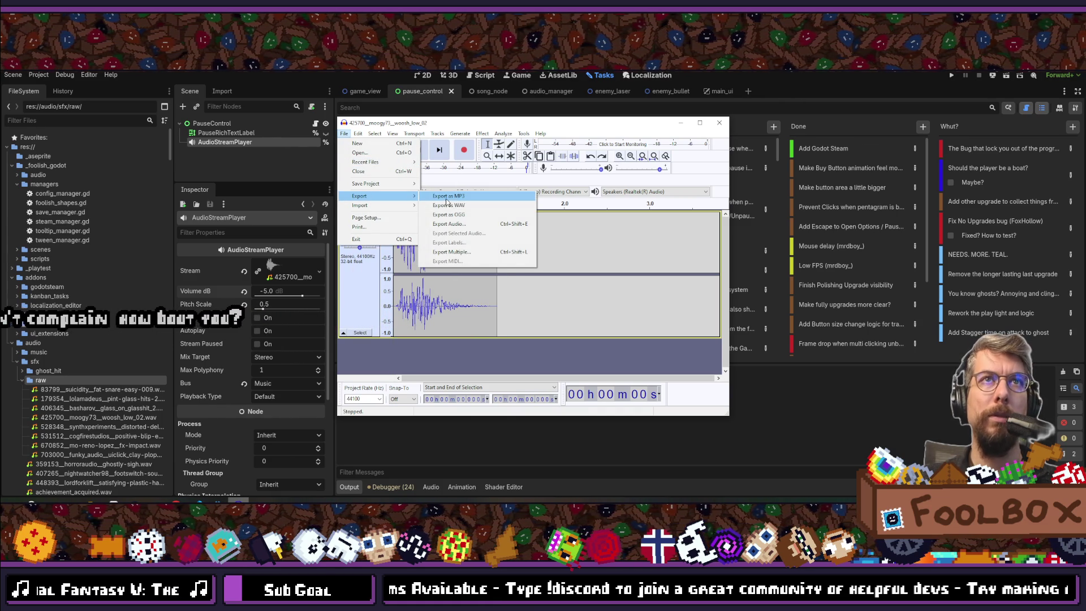
{"action": "left_click", "coordinate": [452, 206]}
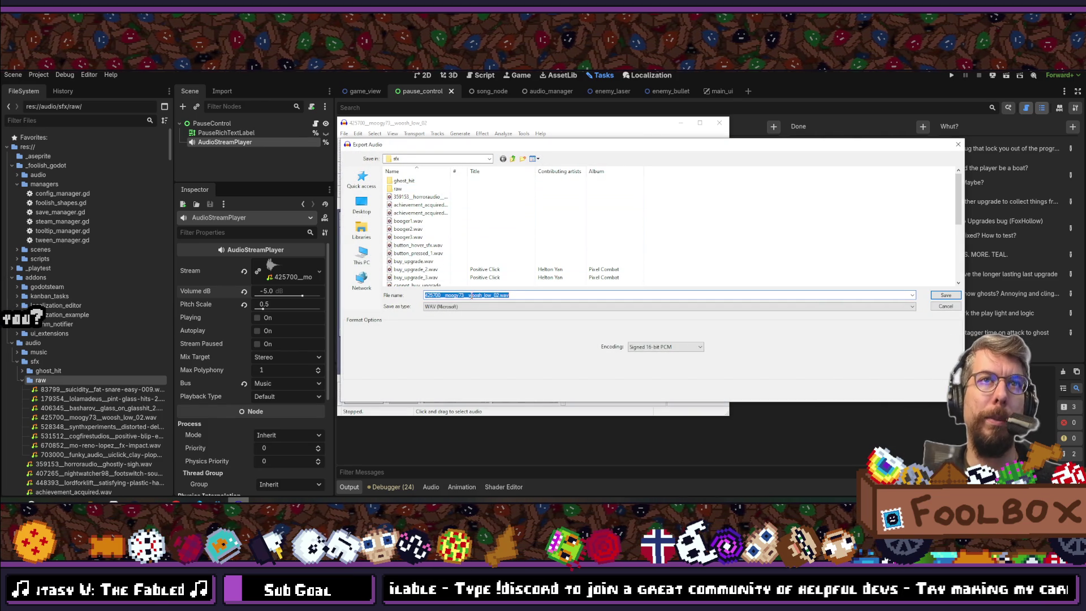
{"action": "type", "text": "paused"}
{"action": "type", "text": "_back"}
{"action": "type", "text": "ground_sound"}
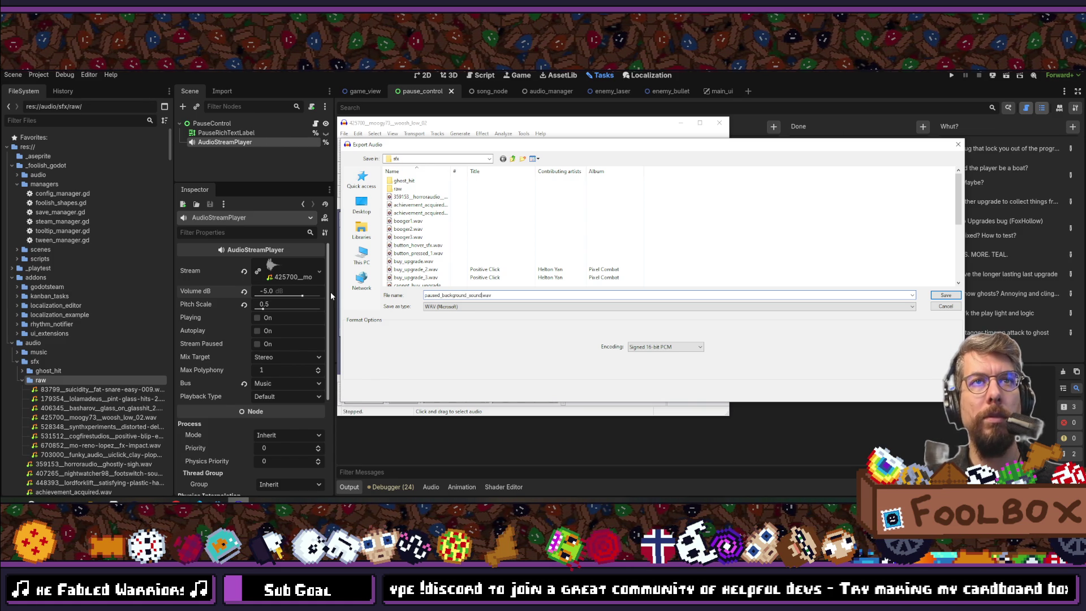
{"action": "key", "text": "Return"}
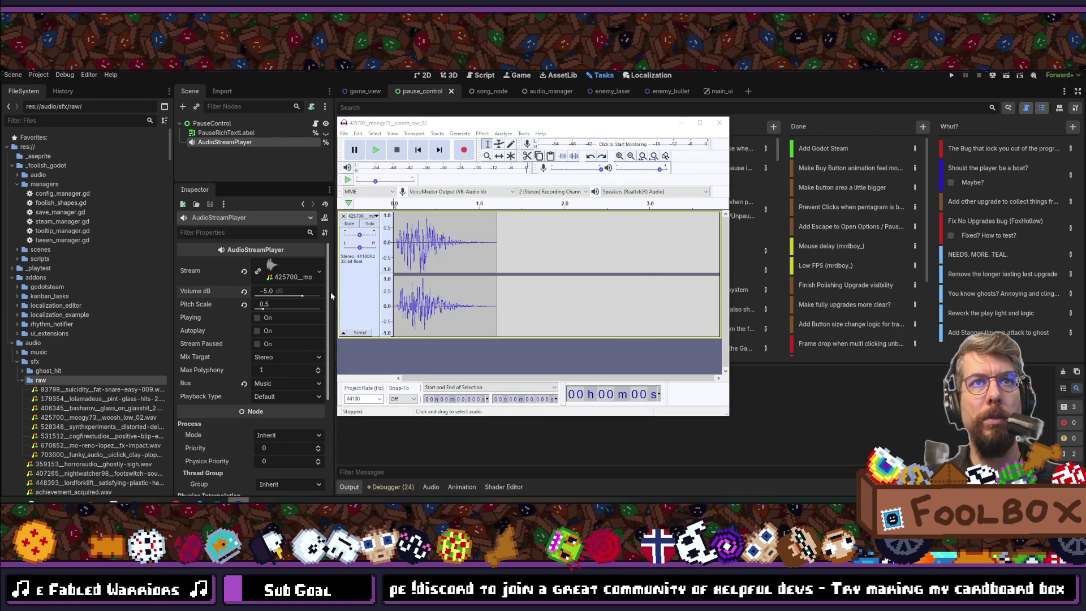
{"action": "left_click", "coordinate": [588, 340]}
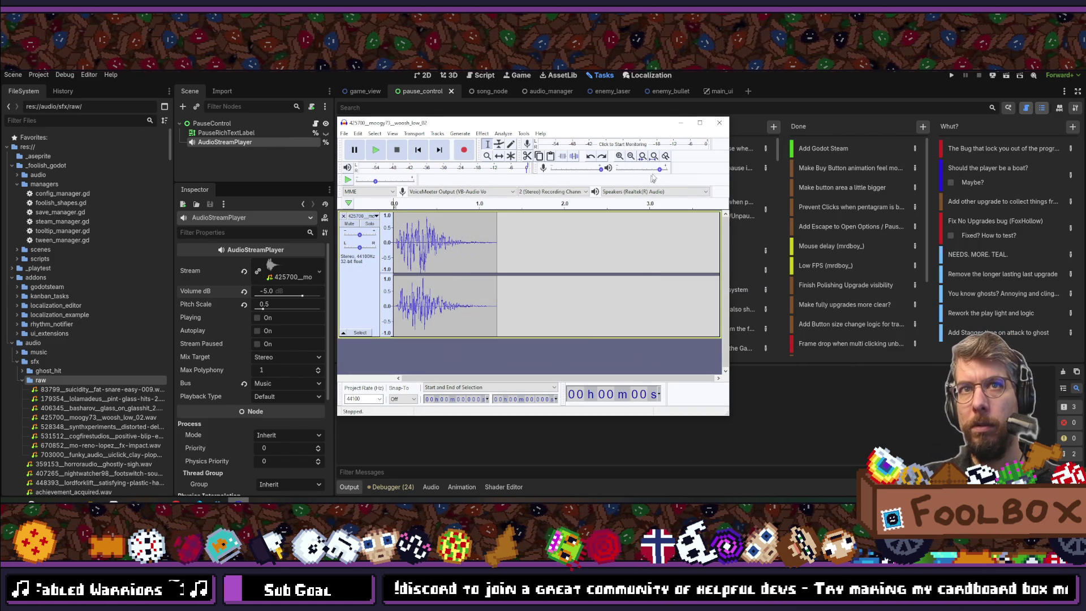
- Back in Godot, select paused_background_sound.wav in the sfx folder to inspect it
{"action": "left_click", "coordinate": [678, 124]}
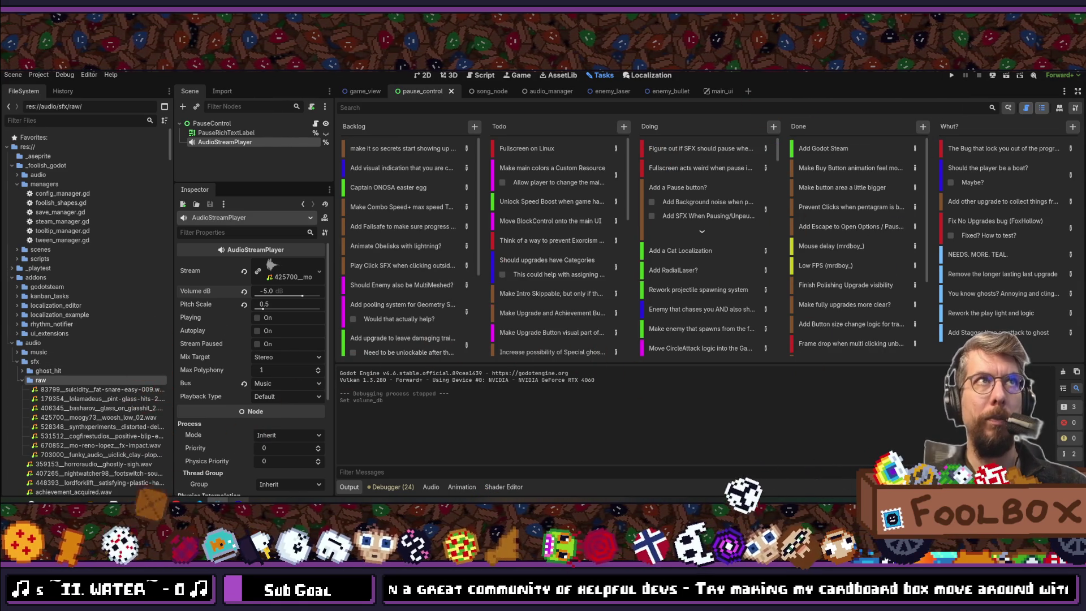
{"action": "scroll", "coordinate": [90, 311], "scroll_direction": "down", "scroll_amount": 5}
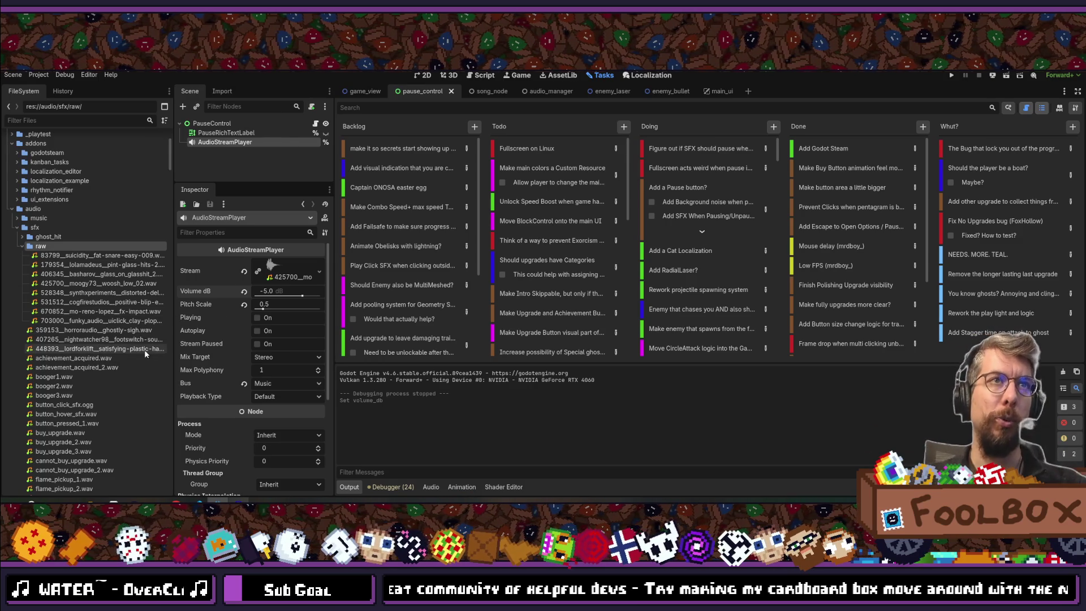
{"action": "scroll", "coordinate": [91, 324], "scroll_direction": "down", "scroll_amount": 3}
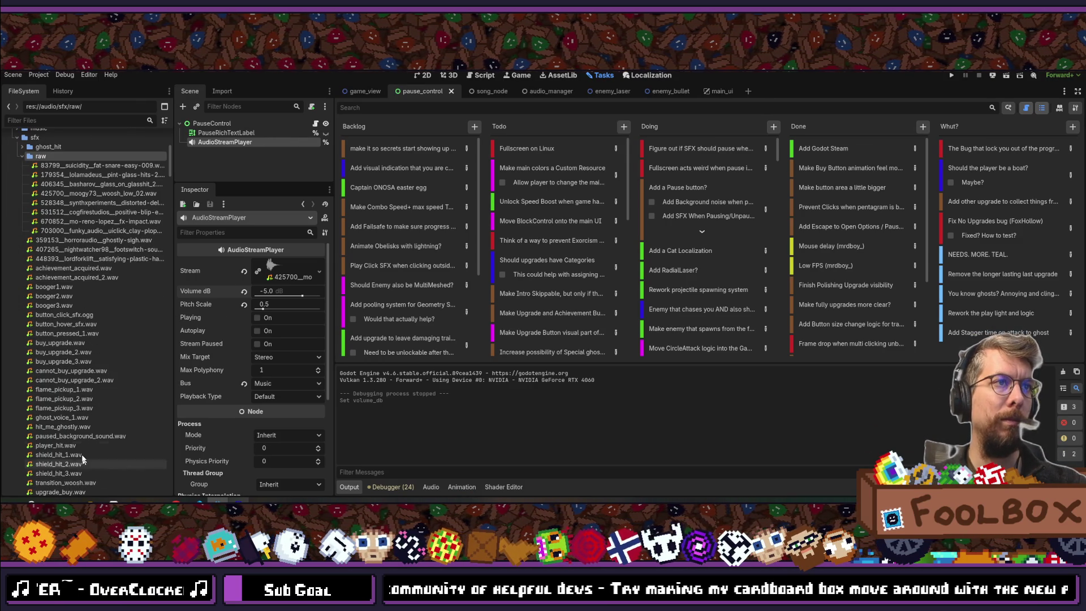
{"action": "left_click", "coordinate": [83, 437]}
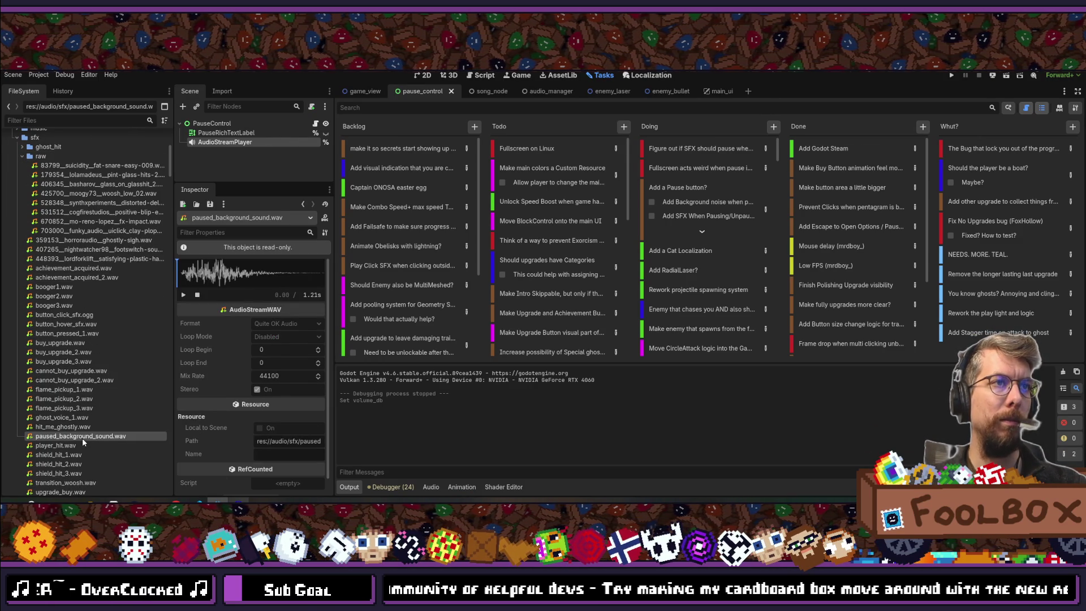
- Reimport paused_background_sound.wav with loop mode set to Forward
{"action": "left_click", "coordinate": [224, 92]}
{"action": "left_click_drag", "start_coordinate": [248, 183], "coordinate": [259, 332]}
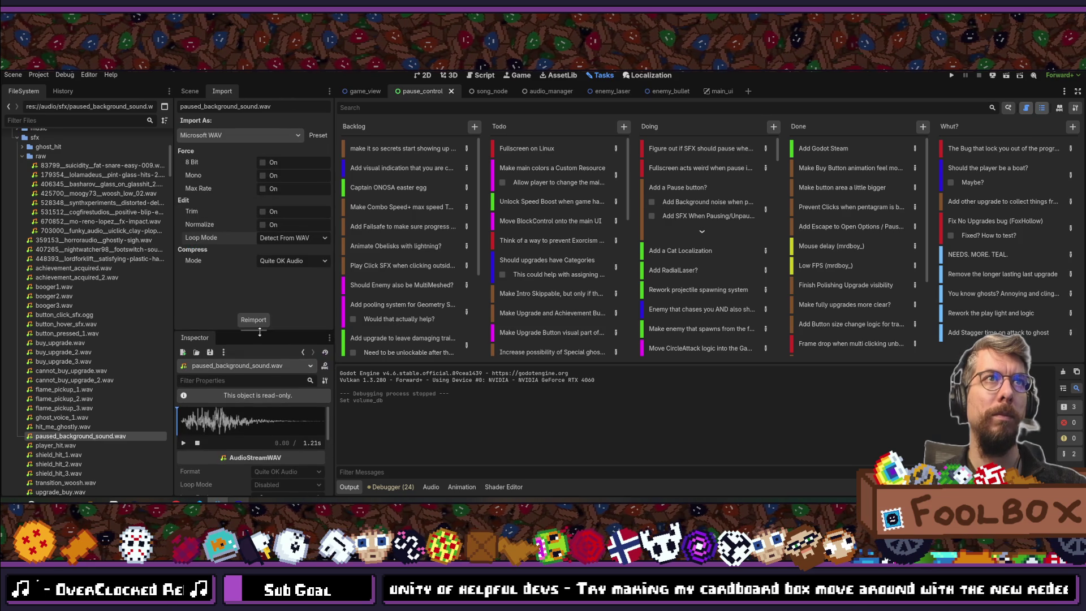
{"action": "left_click", "coordinate": [281, 234]}
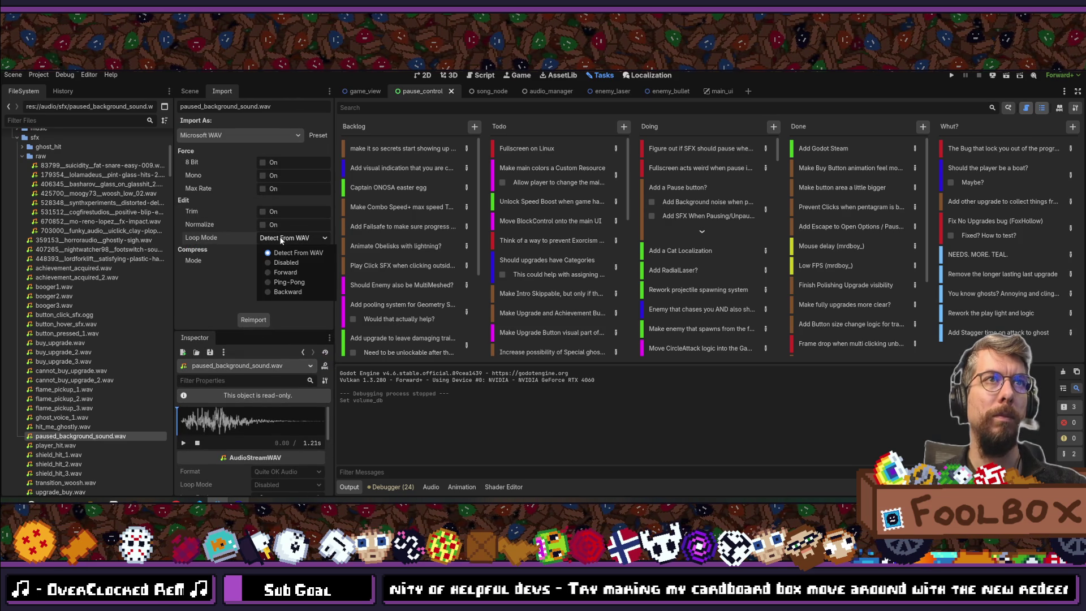
{"action": "left_click", "coordinate": [282, 276]}
{"action": "left_click", "coordinate": [253, 320]}
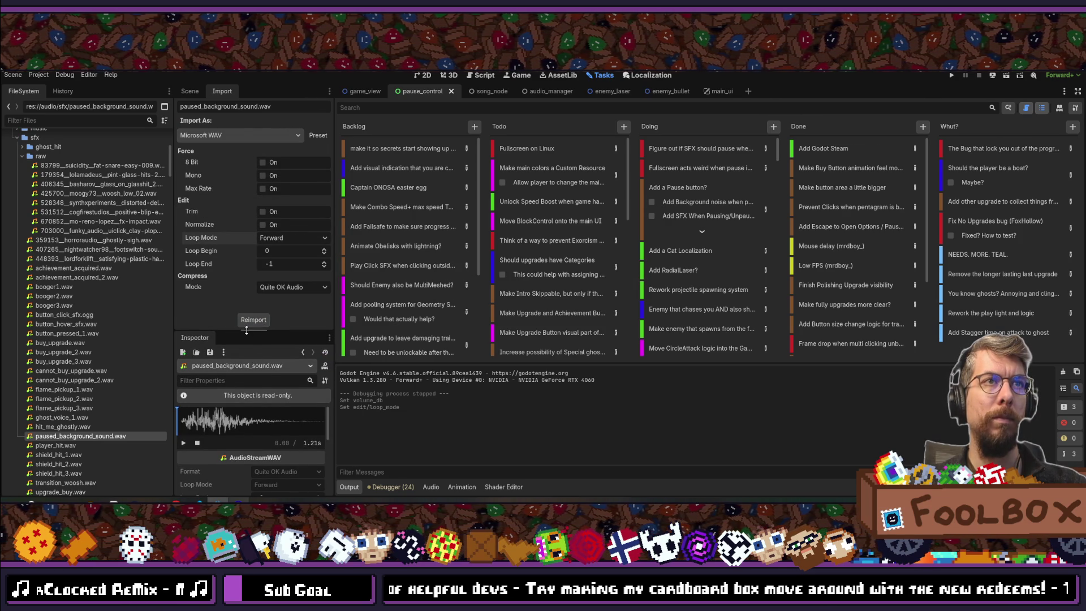
{"action": "left_click_drag", "start_coordinate": [247, 332], "coordinate": [246, 276]}
- Assign the sound to the AudioStreamPlayer, set pitch scale 0.25, save, and run the game
{"action": "left_click", "coordinate": [190, 91]}
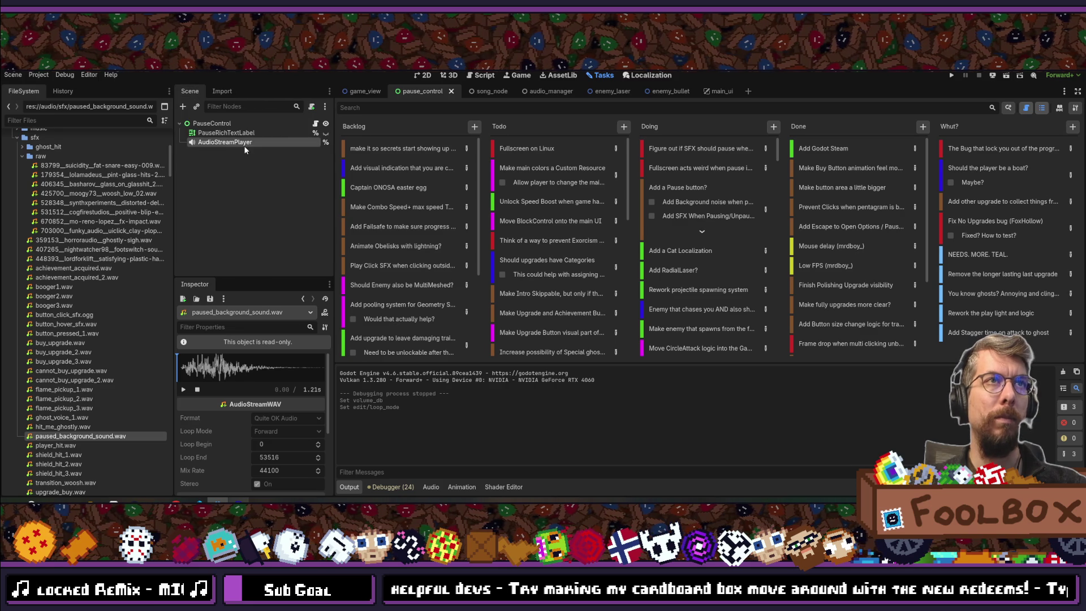
{"action": "left_click", "coordinate": [230, 142]}
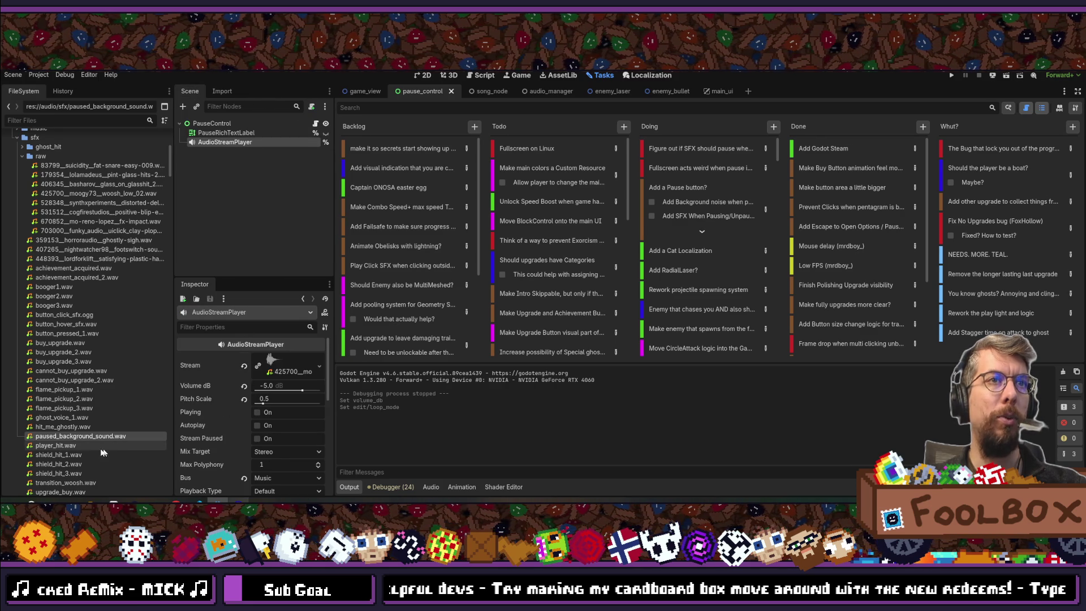
{"action": "left_click_drag", "start_coordinate": [85, 439], "coordinate": [289, 367]}
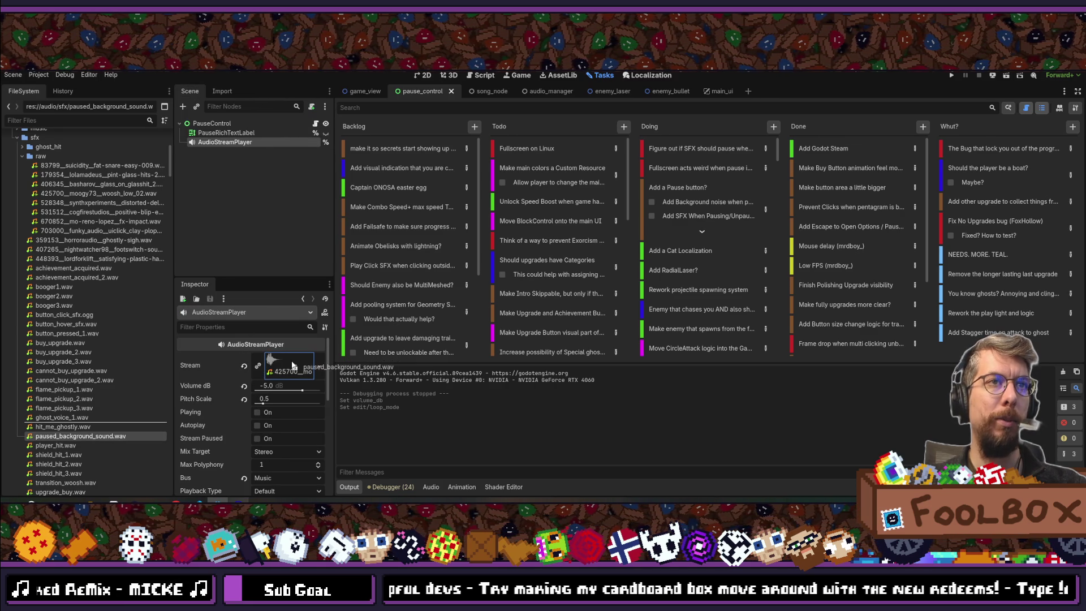
{"action": "left_click", "coordinate": [275, 403]}
{"action": "type", "text": "0"}
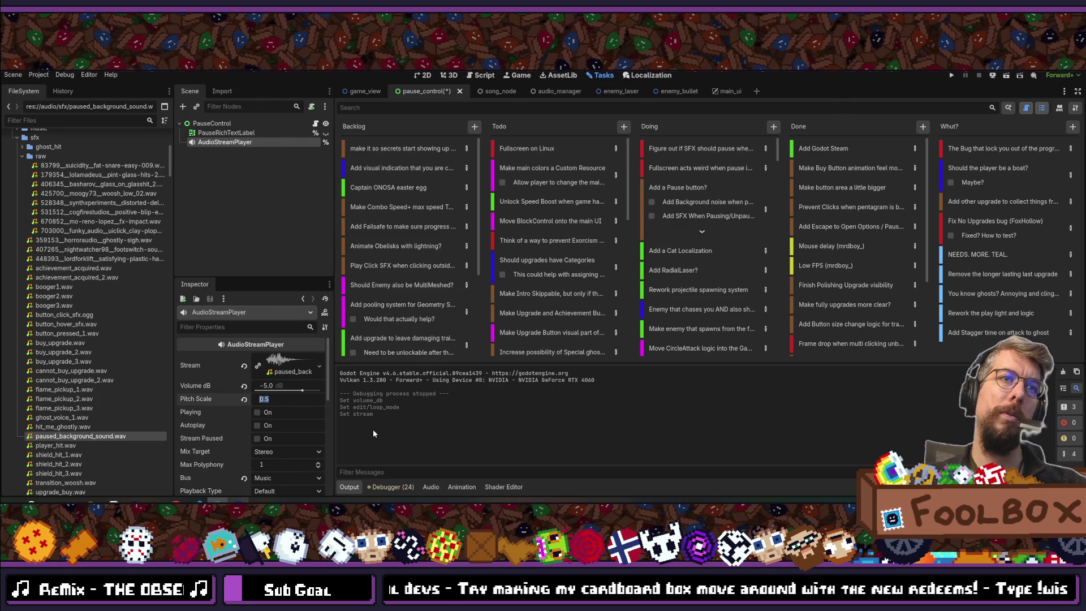
{"action": "type", "text": ".25"}
{"action": "key", "text": "Return"}
{"action": "key", "text": "ctrl+s"}
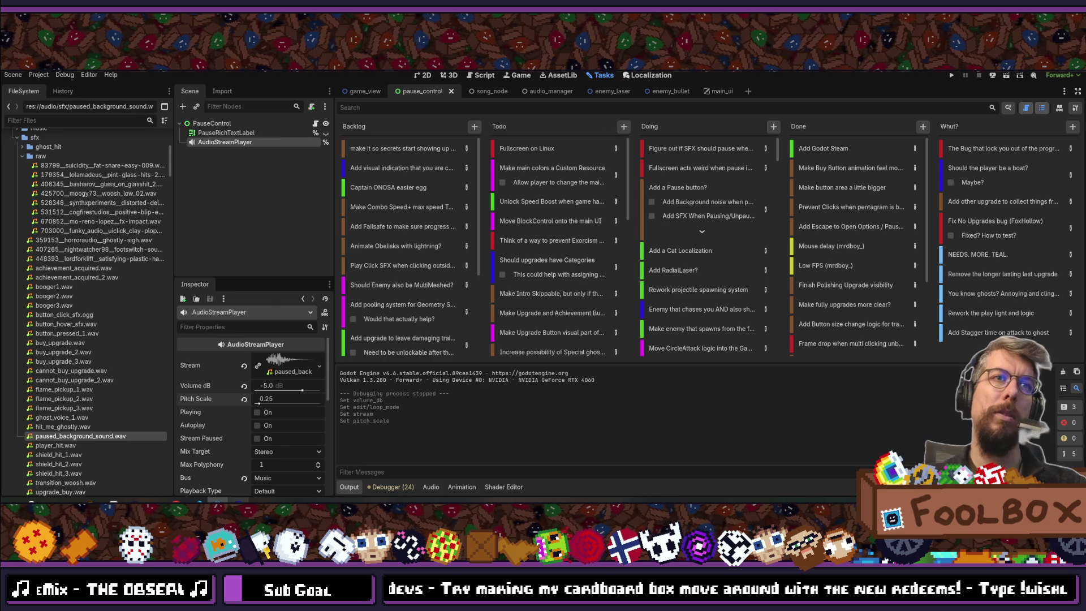
{"action": "left_click", "coordinate": [951, 75]}
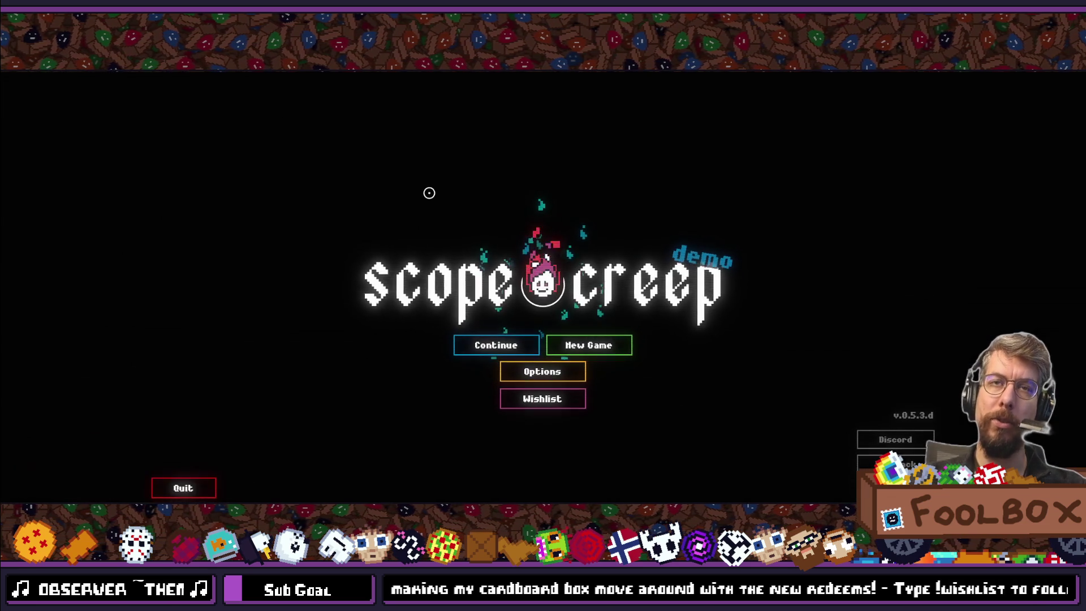
- Continue the saved game, start an Exorcism run, pause with Escape, then quit with F8
{"action": "left_click", "coordinate": [509, 344]}
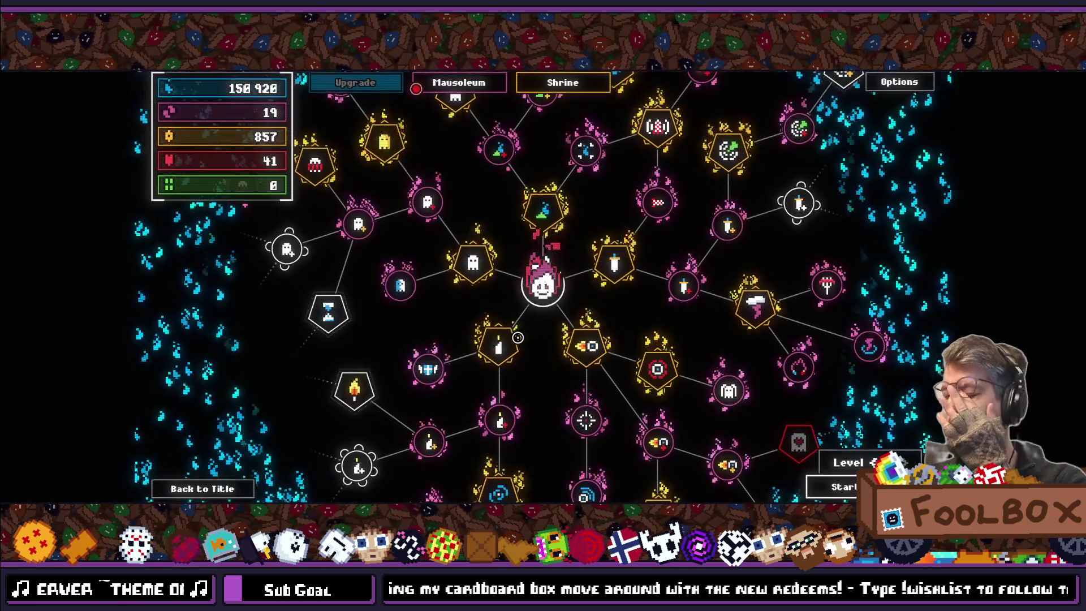
{"action": "mouse_move", "coordinate": [809, 462]}
{"action": "left_click", "coordinate": [840, 487]}
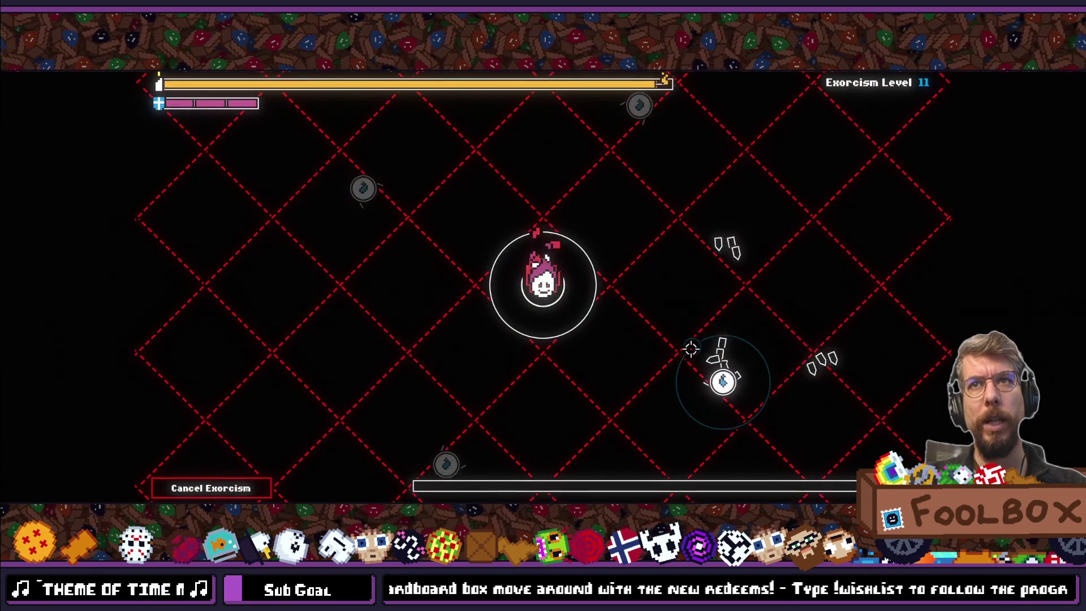
{"action": "key", "text": "Escape"}
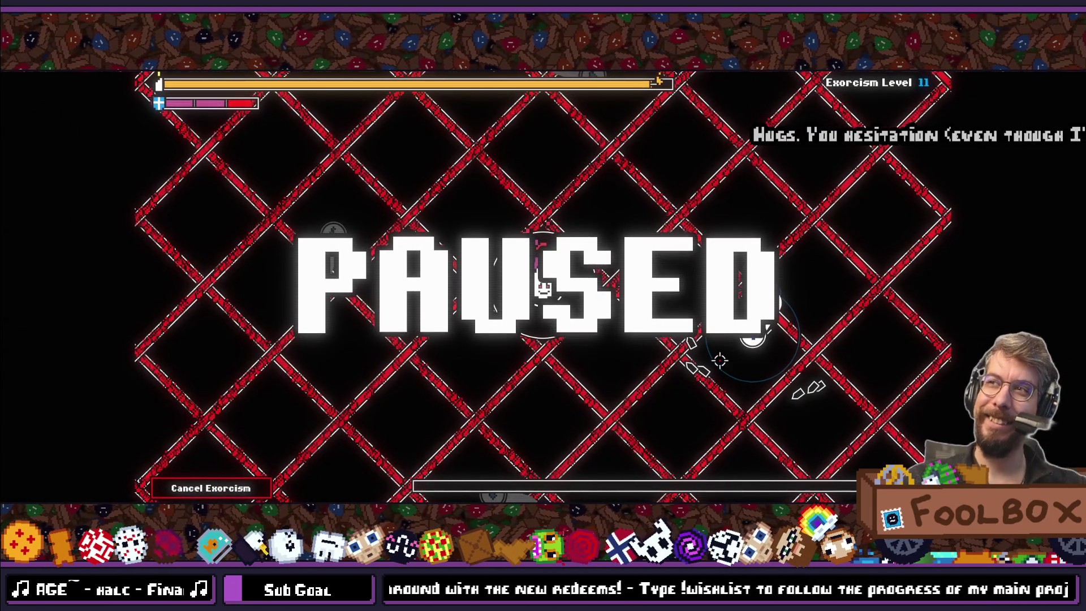
{"action": "key", "text": "F8"}
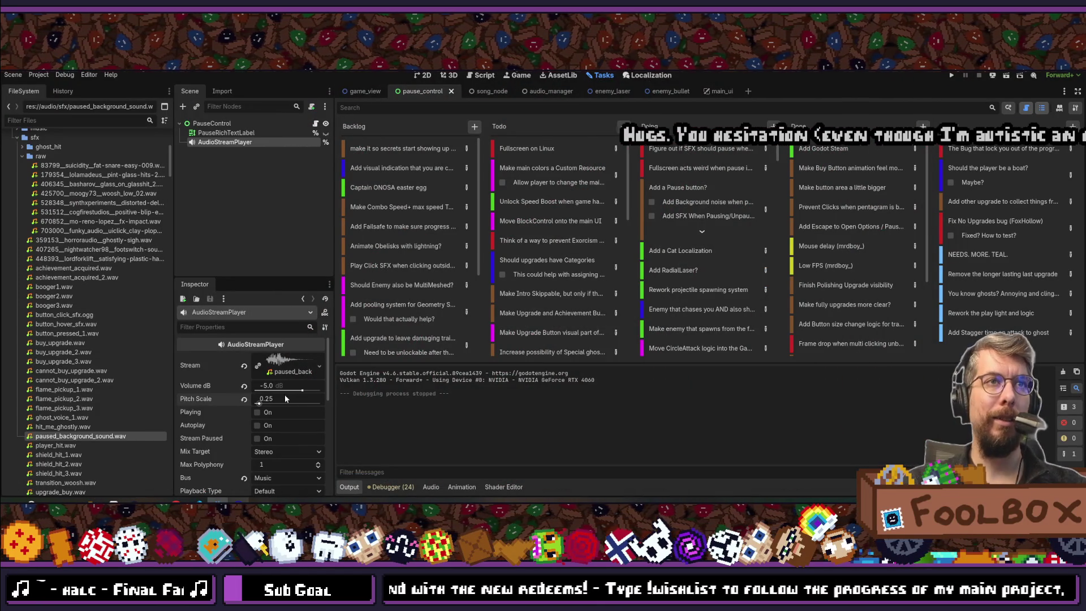
- Change the pause player's pitch scale to 0.5 and run the project again
{"action": "left_click", "coordinate": [285, 399]}
{"action": "key", "text": "Return"}
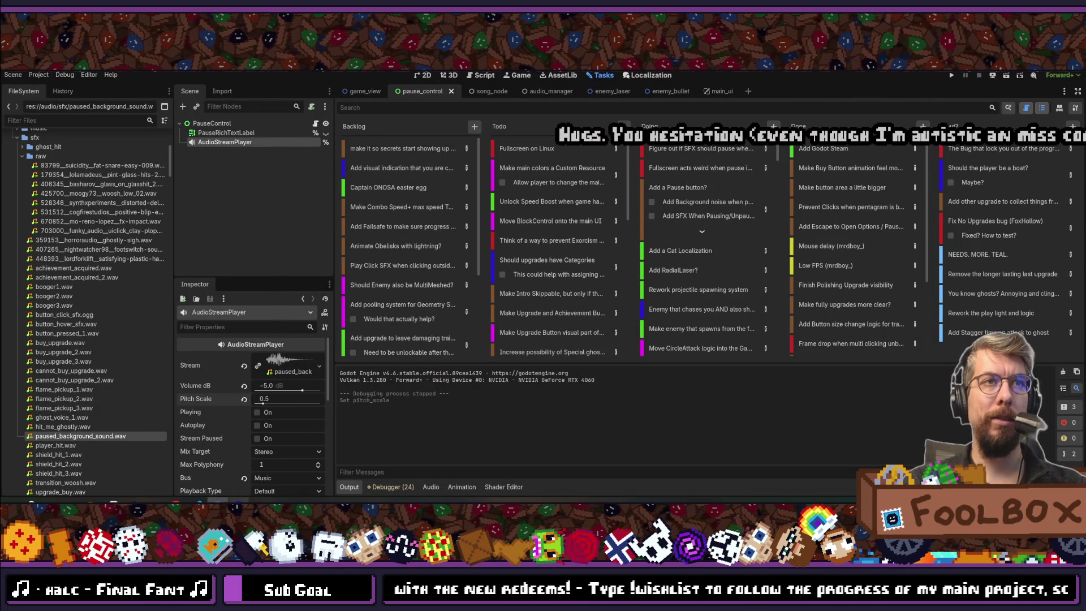
{"action": "left_click", "coordinate": [951, 80]}
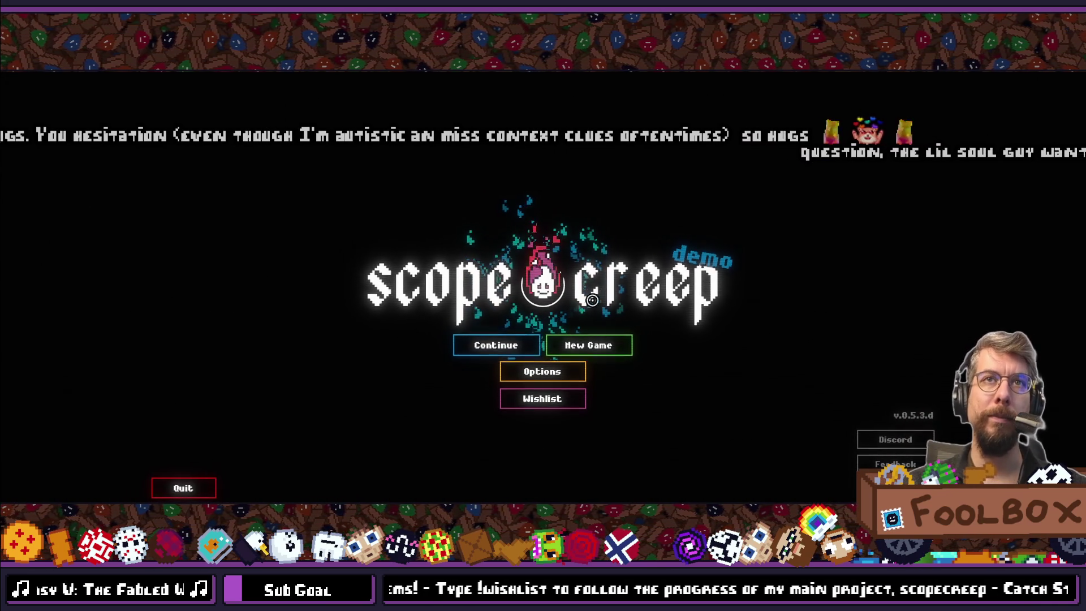
- Continue the save, start a run, pause and resume with Escape, then quit with F8
{"action": "left_click", "coordinate": [478, 347]}
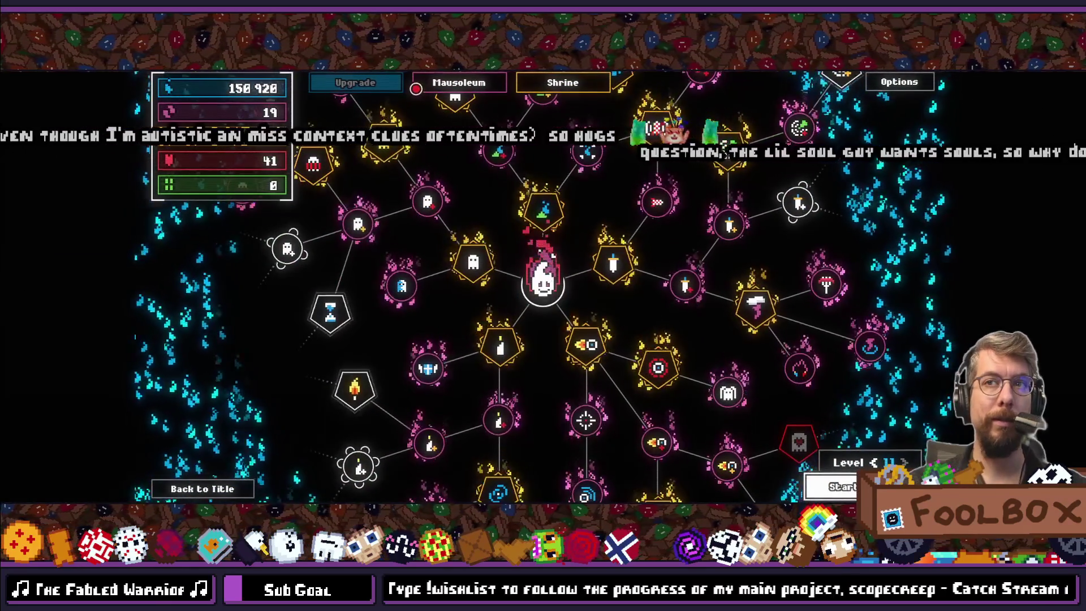
{"action": "key", "text": "space"}
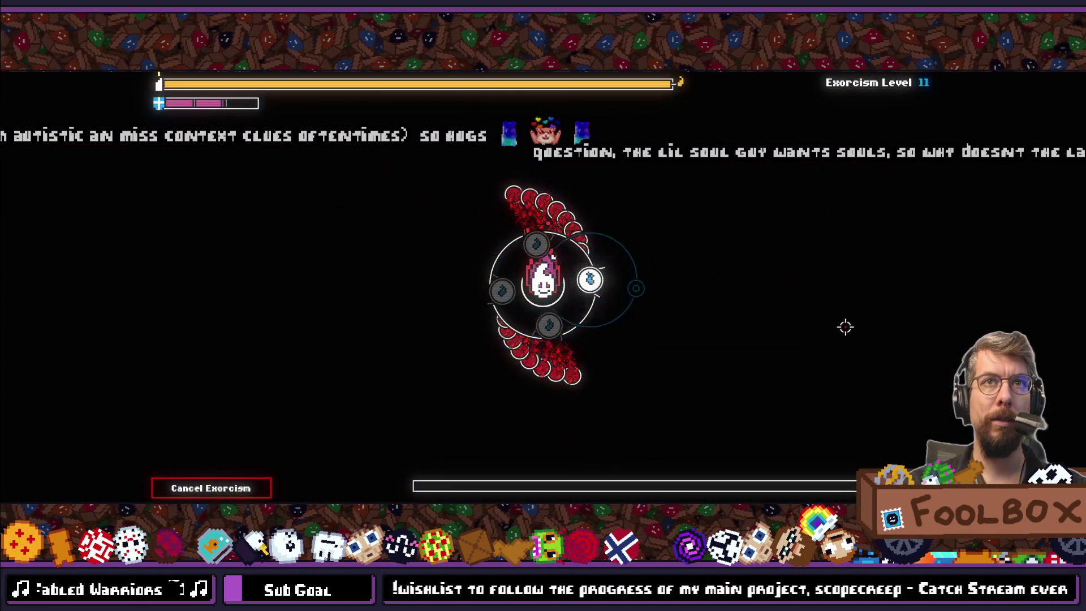
{"action": "key", "text": "Escape"}
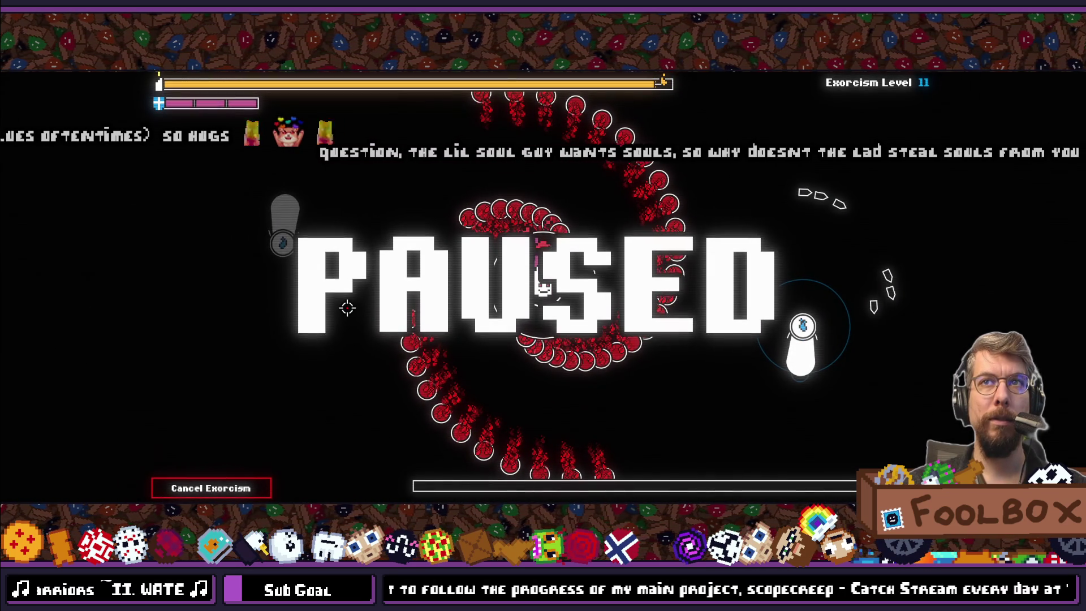
{"action": "key", "text": "Escape"}
{"action": "key", "text": "F8"}
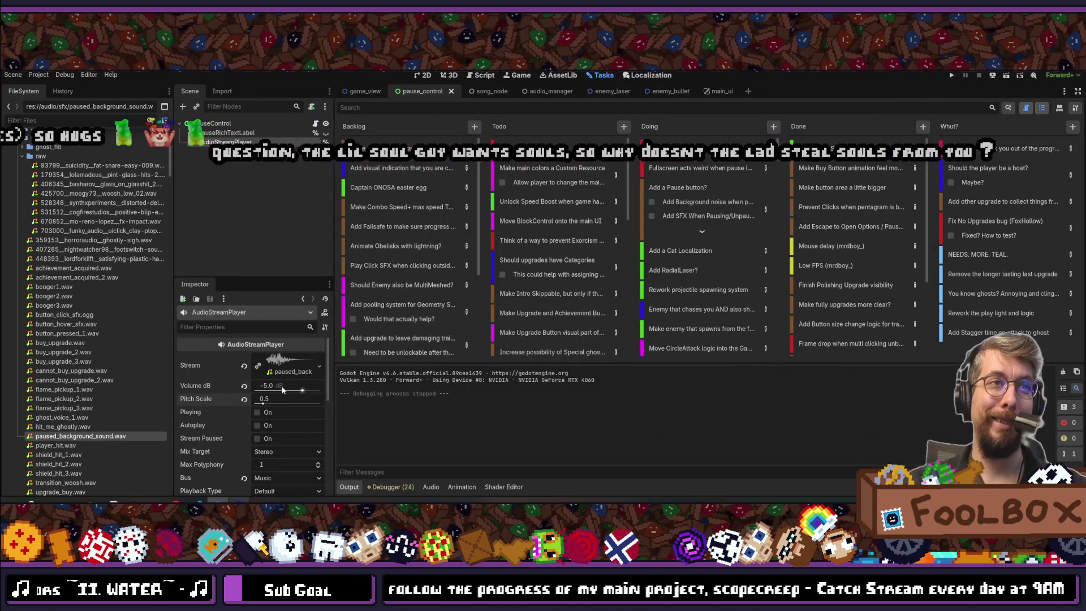
- Set Volume dB to -10 and Pitch Scale to 0.75, save the scene, and run the game
{"action": "left_click", "coordinate": [282, 387]}
{"action": "type", "text": "-10"}
{"action": "key", "text": "Return"}
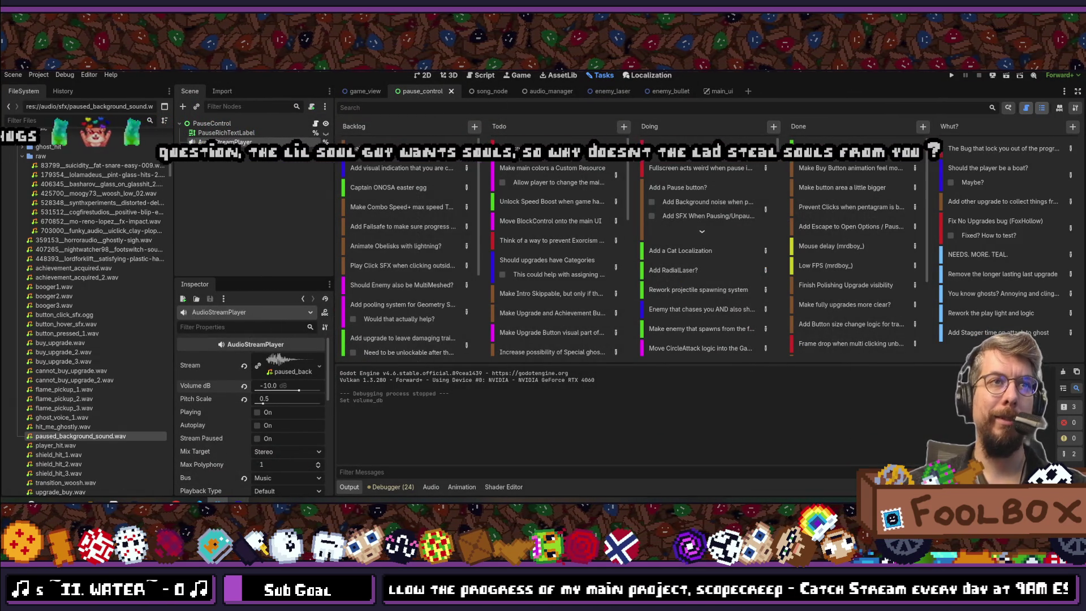
{"action": "left_click", "coordinate": [281, 399]}
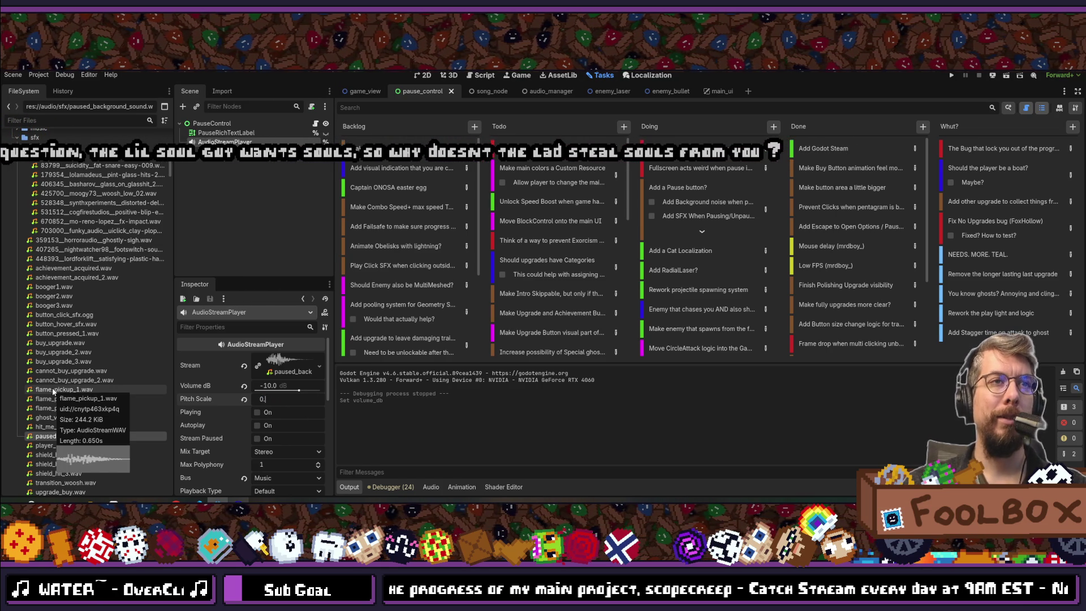
{"action": "type", "text": "75"}
{"action": "key", "text": "Return"}
{"action": "key", "text": "ctrl+s"}
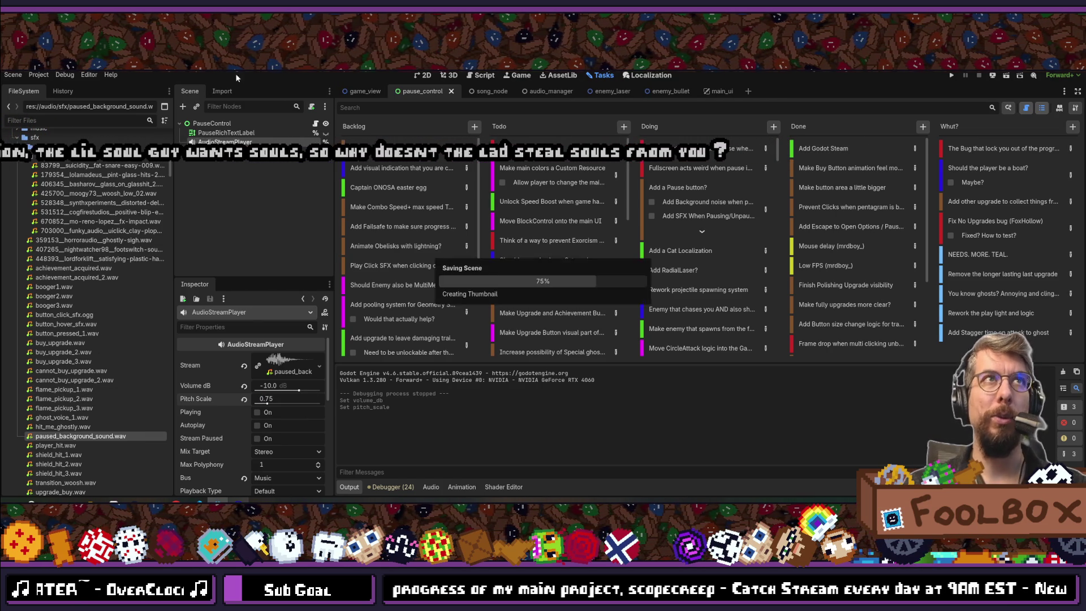
{"action": "left_click", "coordinate": [950, 77]}
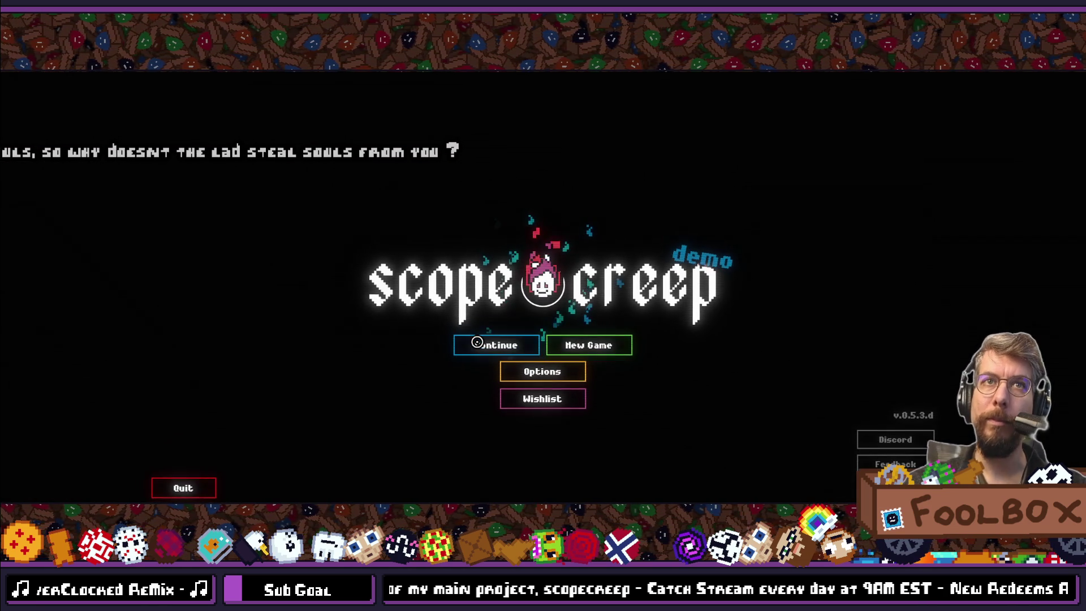
- Test a paused Exorcism run, quit the game, then drag the pitch scale back to 0.5
{"action": "left_click", "coordinate": [477, 342]}
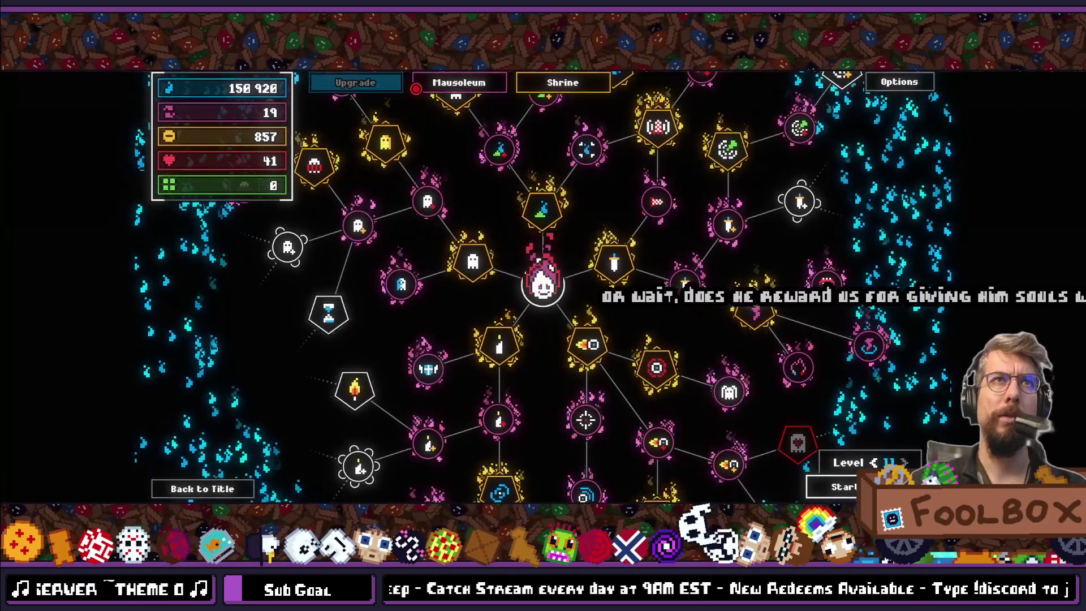
{"action": "left_click", "coordinate": [416, 89]}
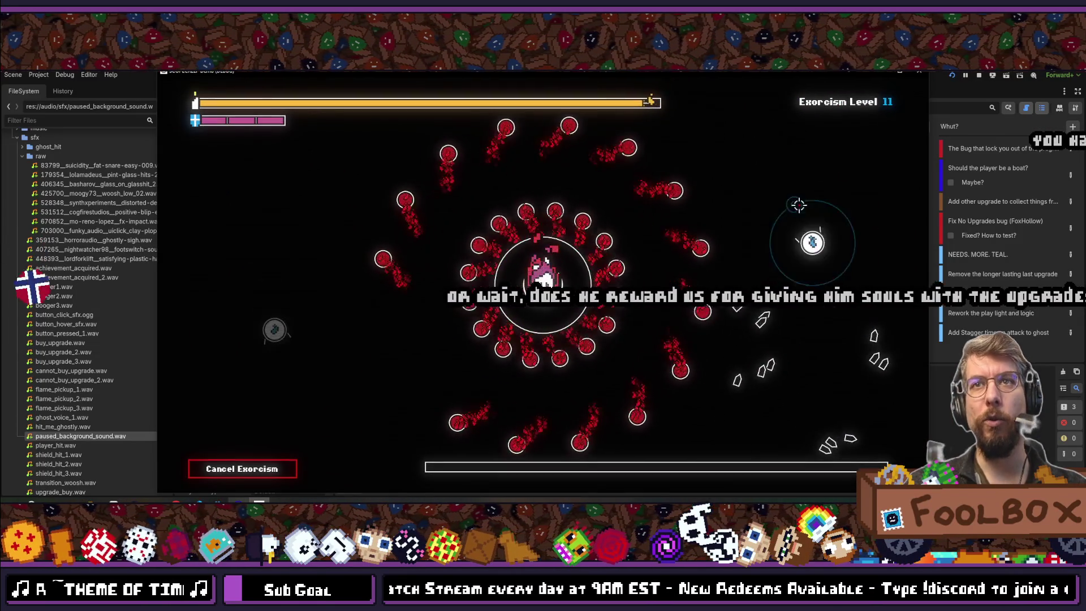
{"action": "key", "text": "Escape"}
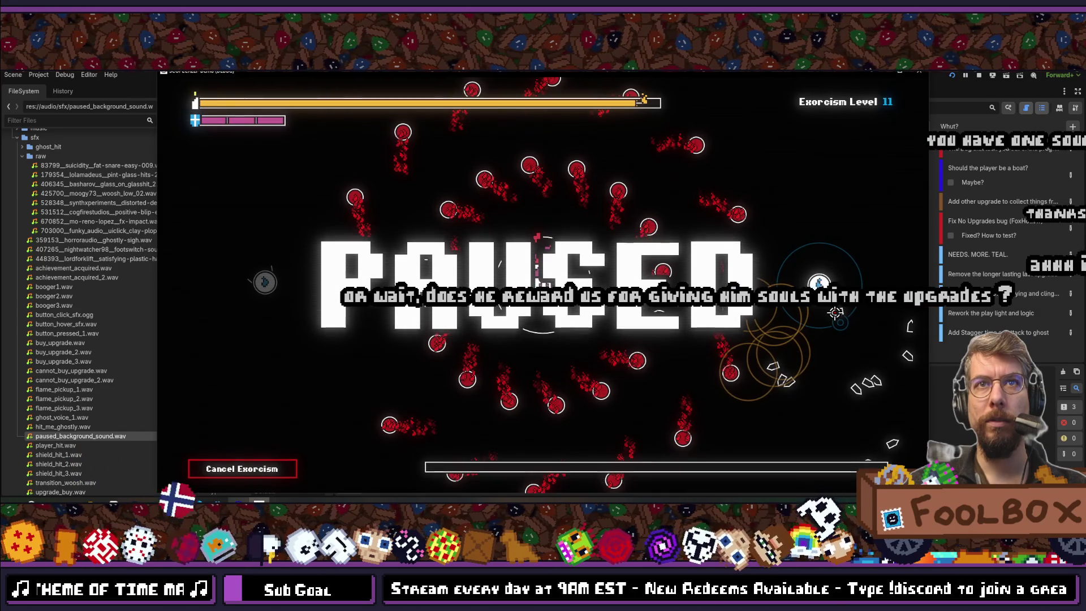
{"action": "key", "text": "Escape"}
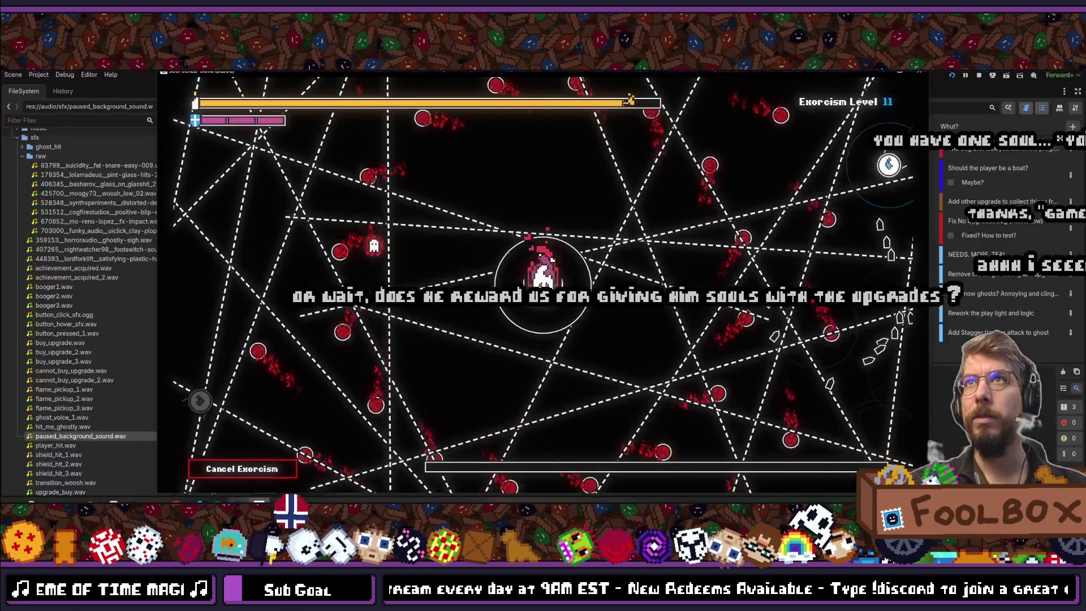
{"action": "key", "text": "F8"}
{"action": "left_click_drag", "start_coordinate": [278, 399], "coordinate": [264, 400]}
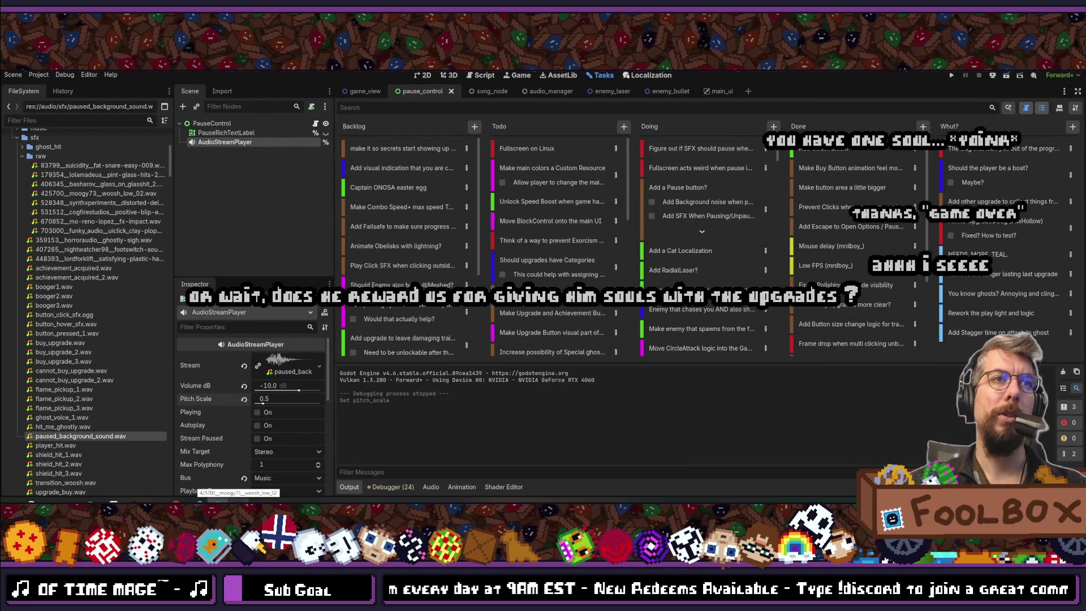
- Set the pause player's pitch scale to 0.4 and rerun the project with F5
{"action": "left_click", "coordinate": [280, 399]}
{"action": "type", "text": "0.4"}
{"action": "key", "text": "Return"}
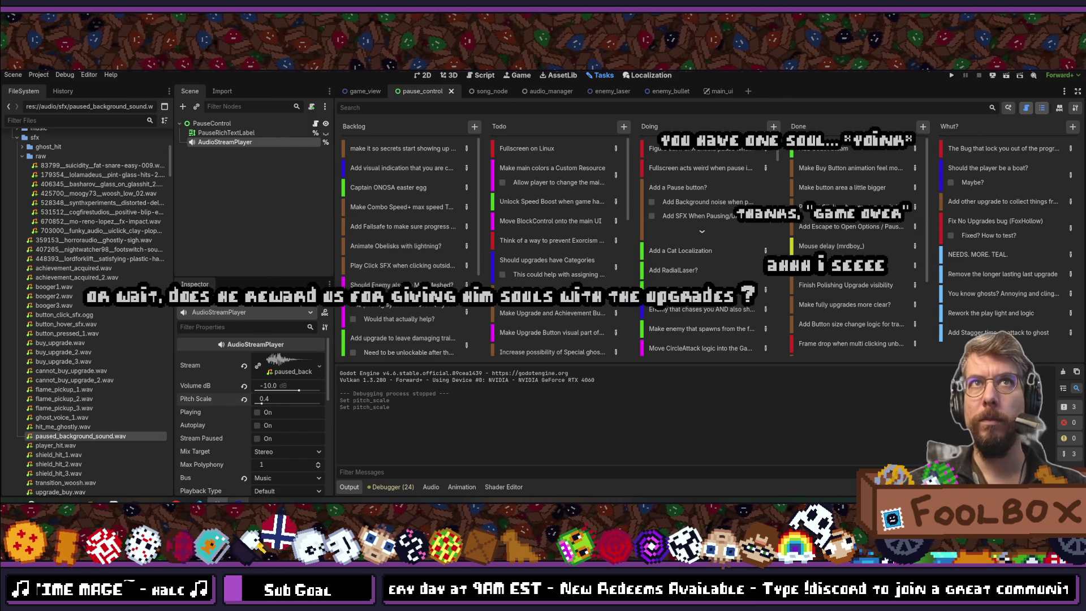
{"action": "key", "text": "F5"}
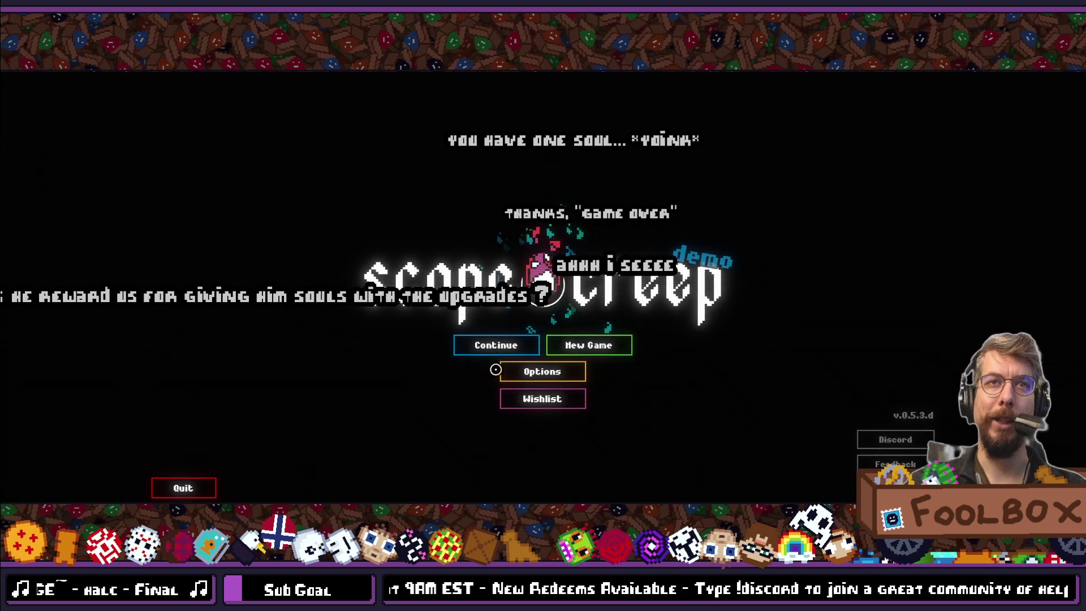
- Continue the saved game, toggle pause several times to hear the pause sound, then stop the run with F8
{"action": "left_click", "coordinate": [495, 346]}
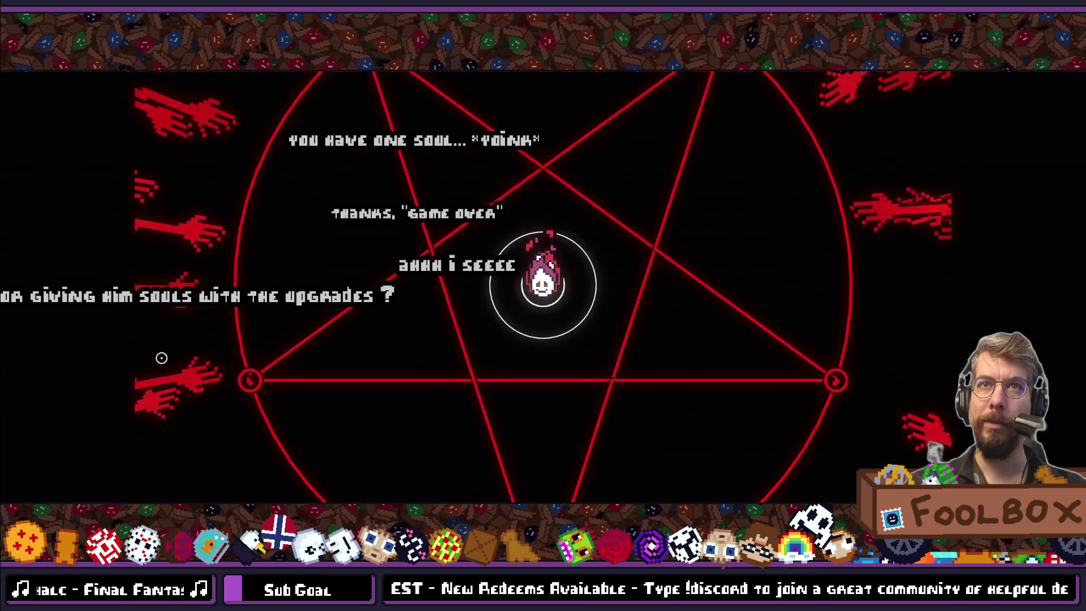
{"action": "key", "text": "Escape"}
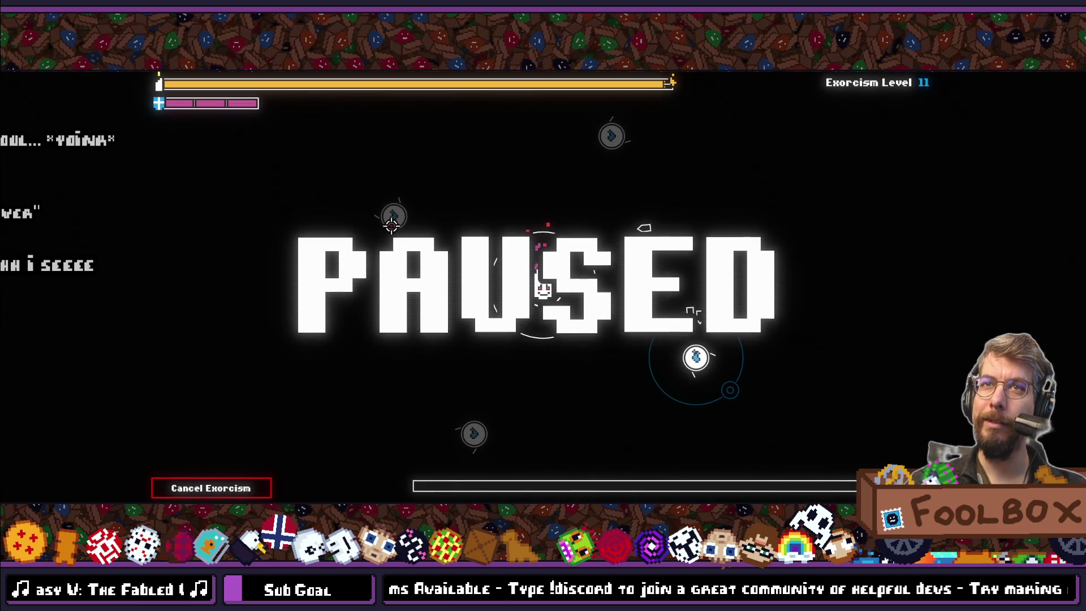
{"action": "key", "text": "Escape"}
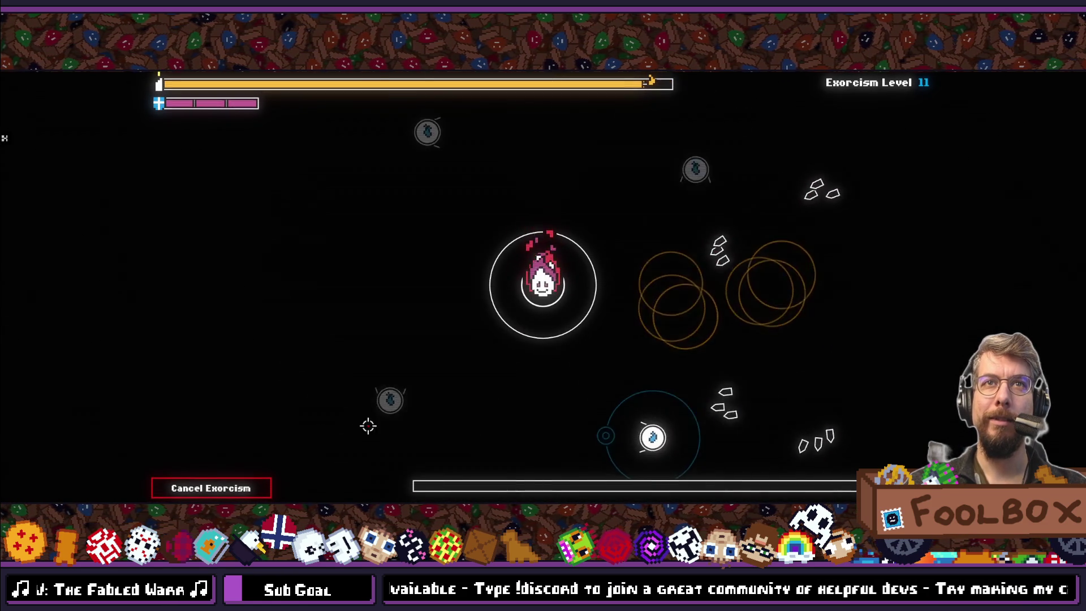
{"action": "key", "text": "Escape"}
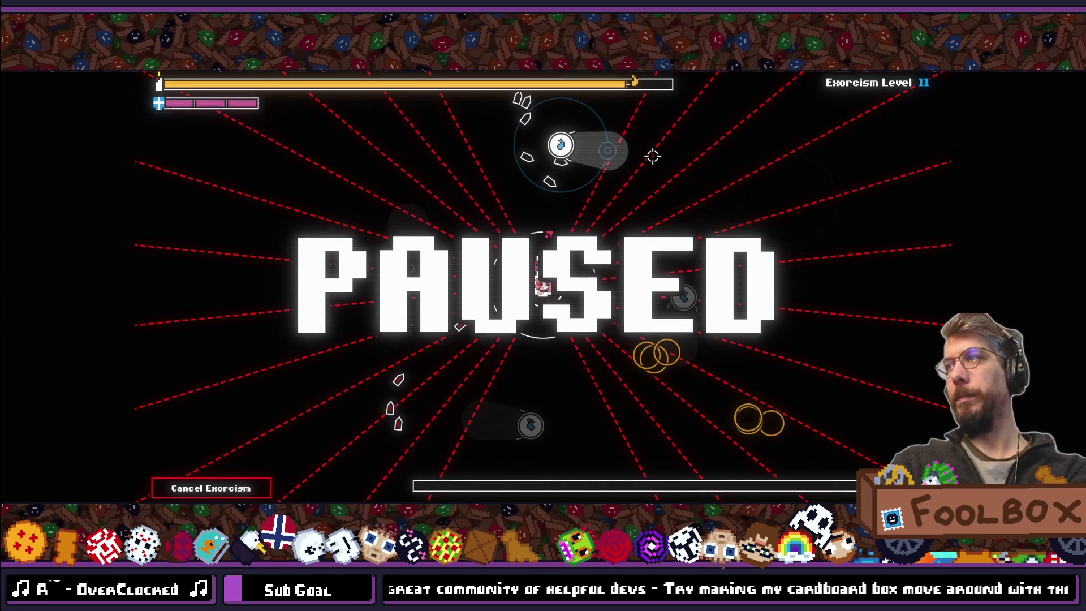
{"action": "key", "text": "Escape"}
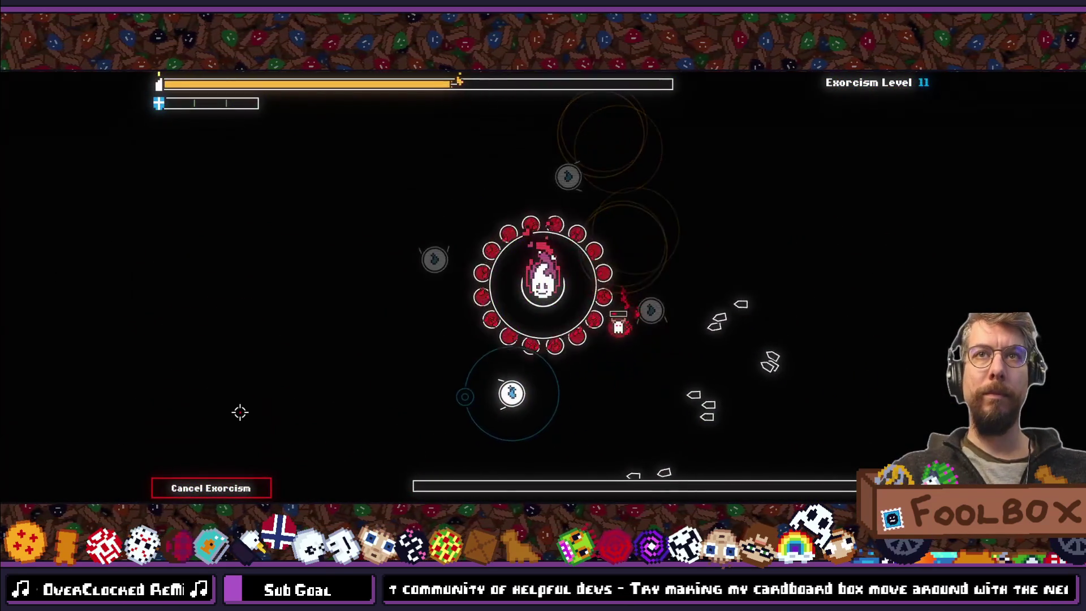
{"action": "key", "text": "Escape"}
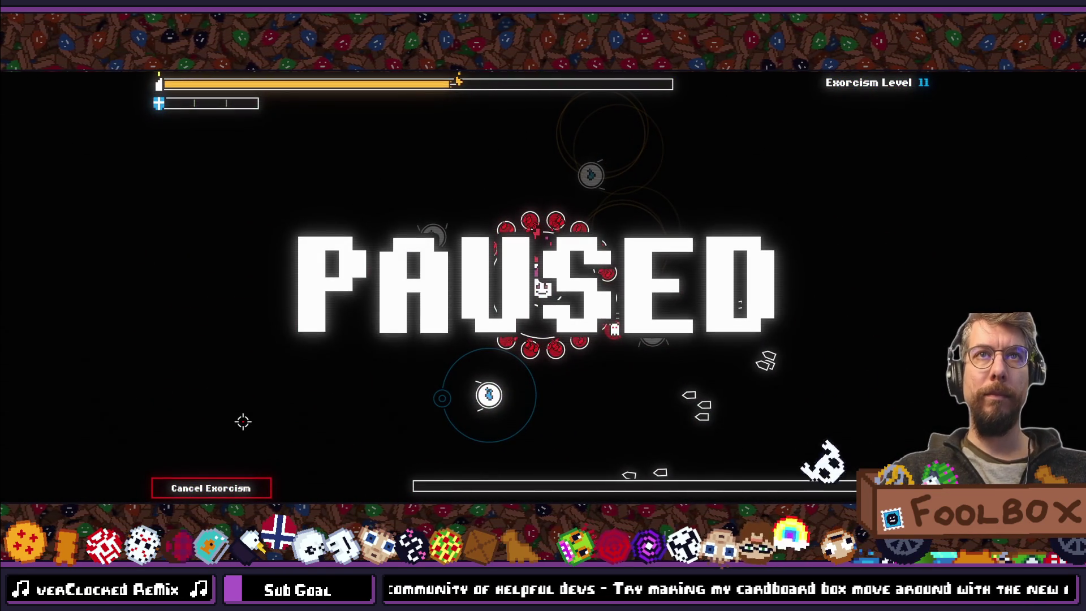
{"action": "key", "text": "Escape"}
{"action": "key", "text": "Escape"}
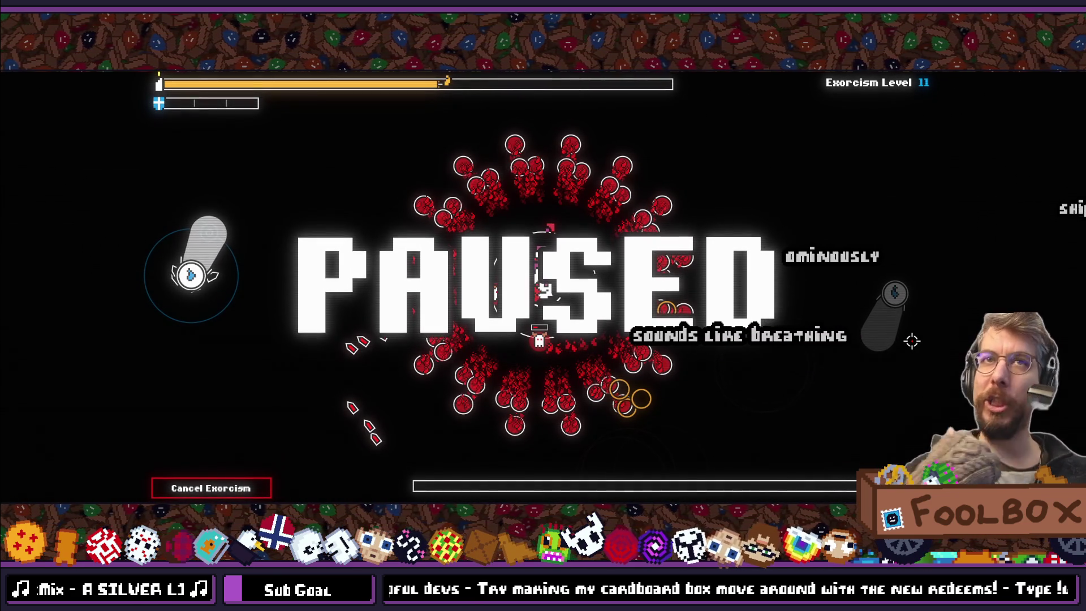
{"action": "key", "text": "Escape"}
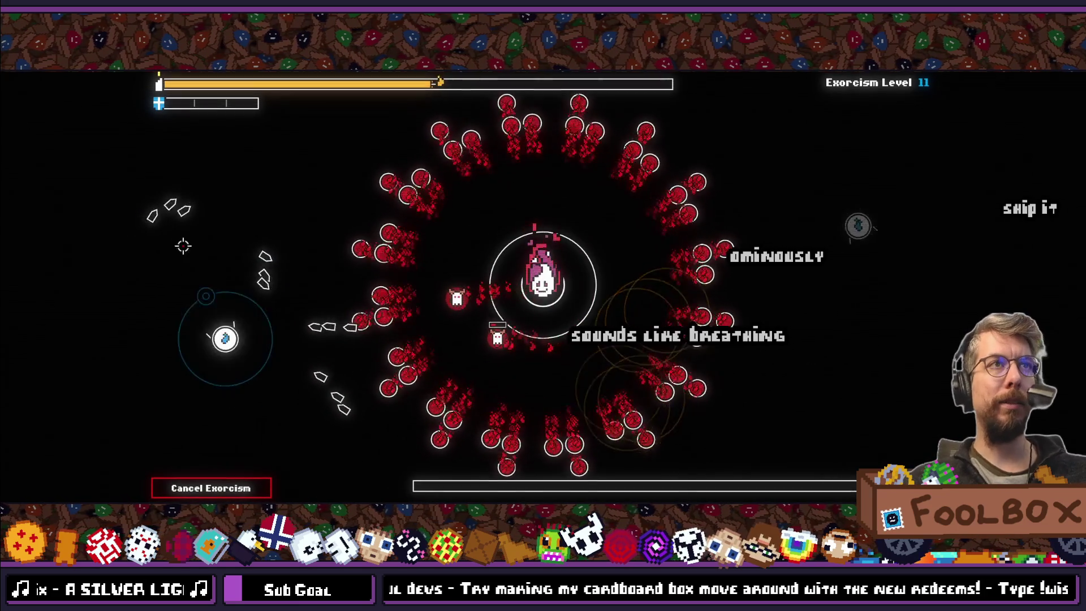
{"action": "key", "text": "Escape"}
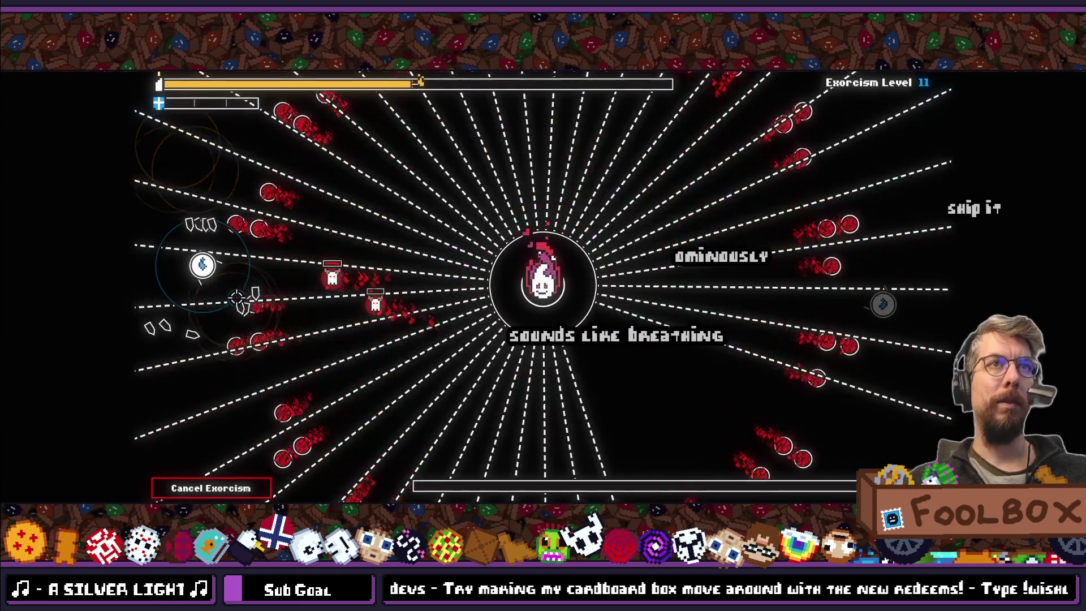
{"action": "key", "text": "Escape"}
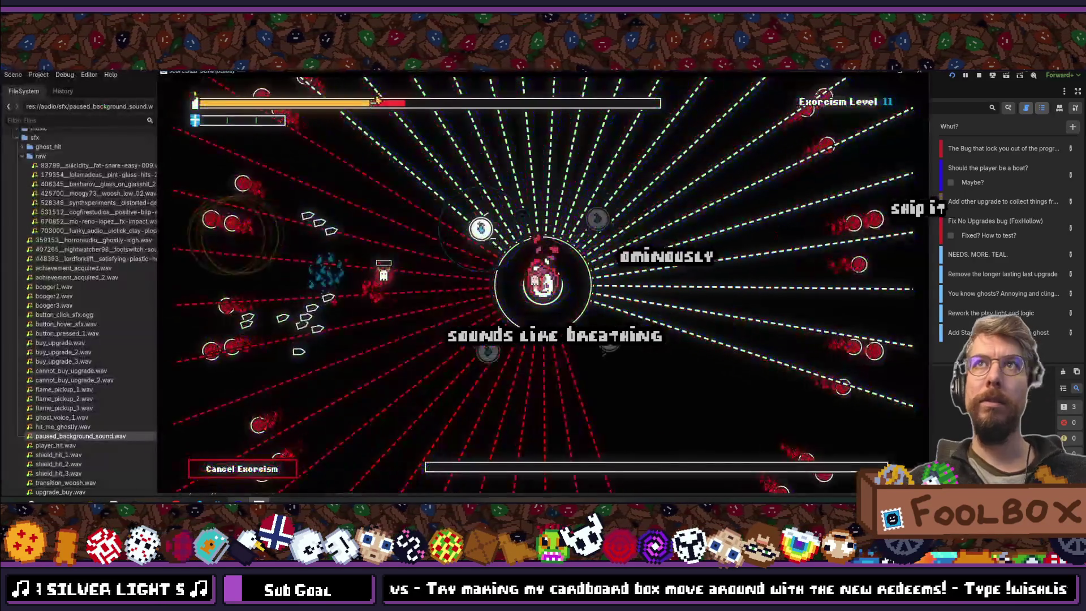
{"action": "key", "text": "F8"}
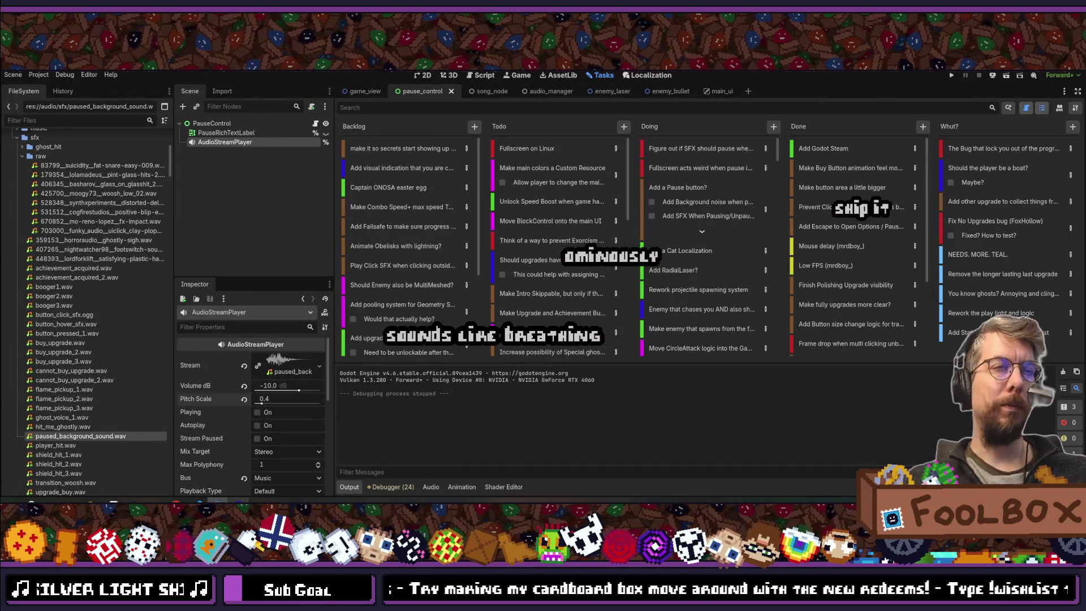
- Search resources for 'spawner' and open laser_spawner.gd in the external editor
{"action": "key", "text": "alt+shift+o"}
{"action": "type", "text": "spawn"}
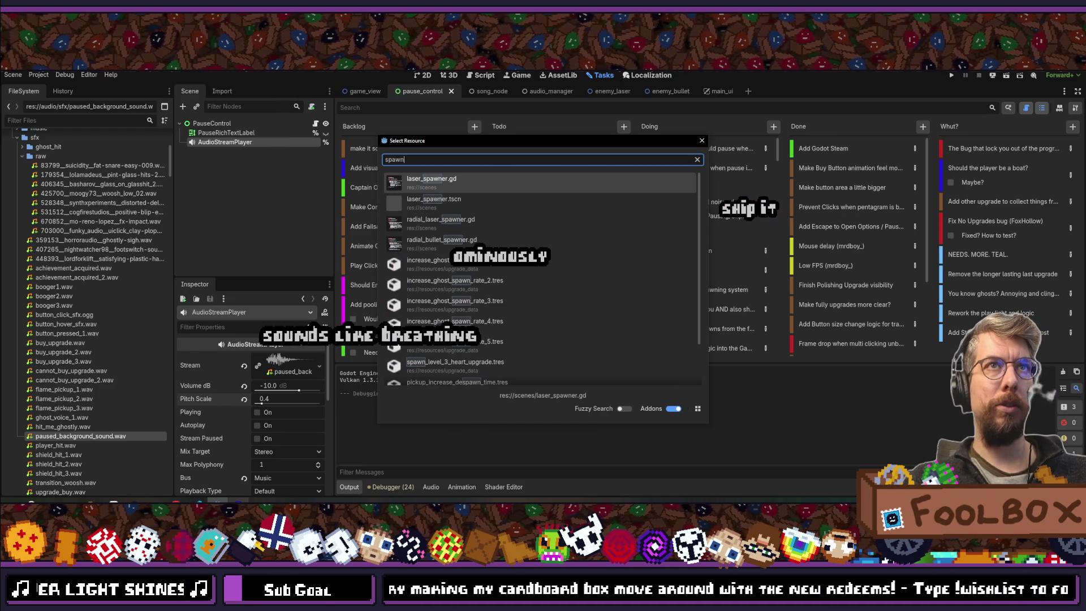
{"action": "type", "text": "er"}
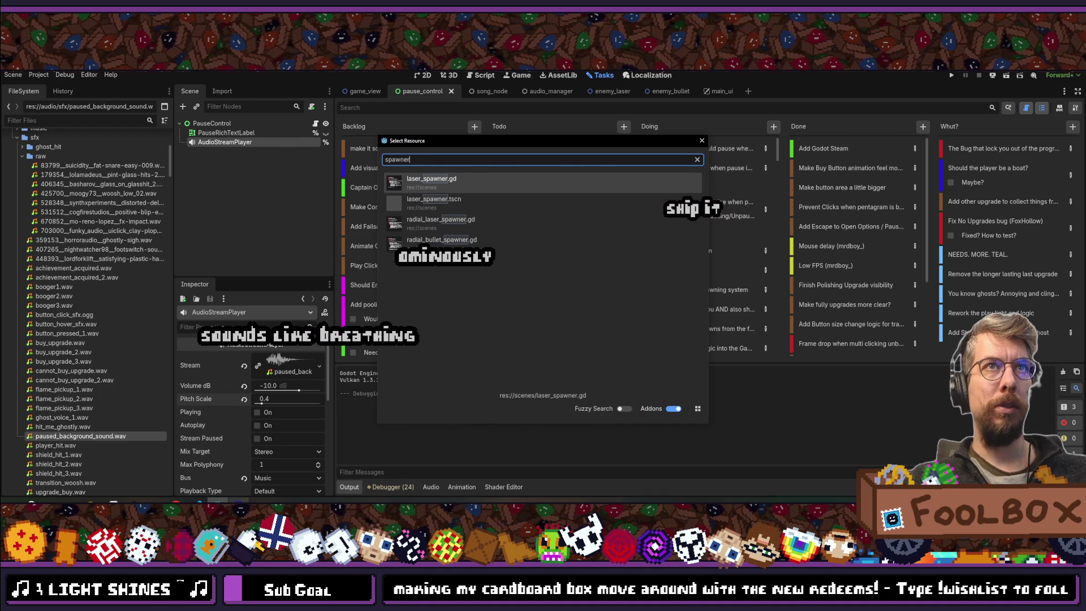
{"action": "key", "text": "Return"}
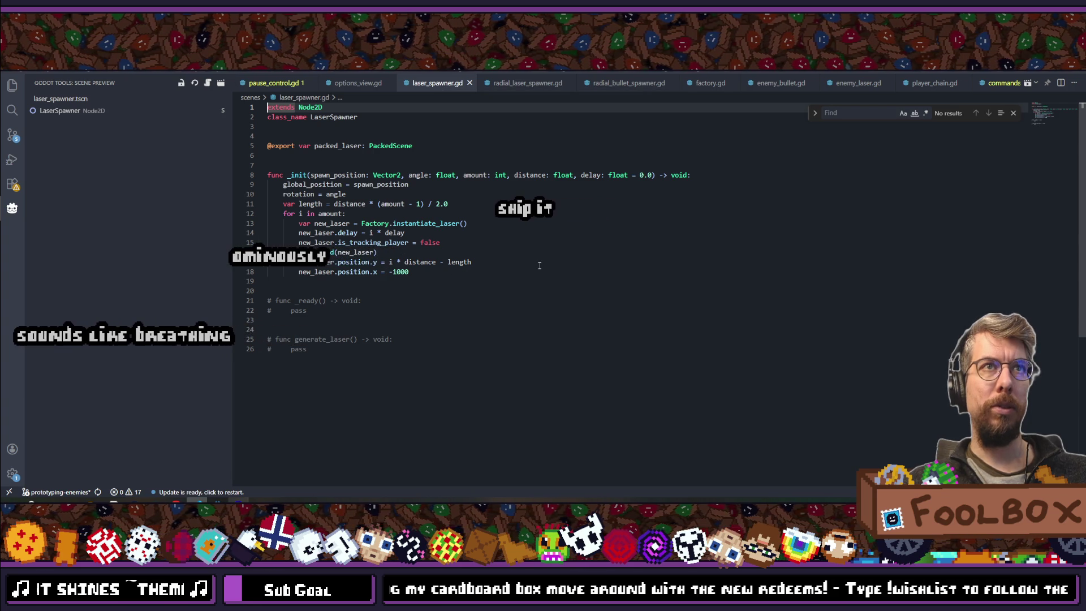
- Quick-open the spawner script matching 'ul' and scroll down to the create_timer calls
{"action": "key", "text": "ctrl+p"}
{"action": "type", "text": "bul"}
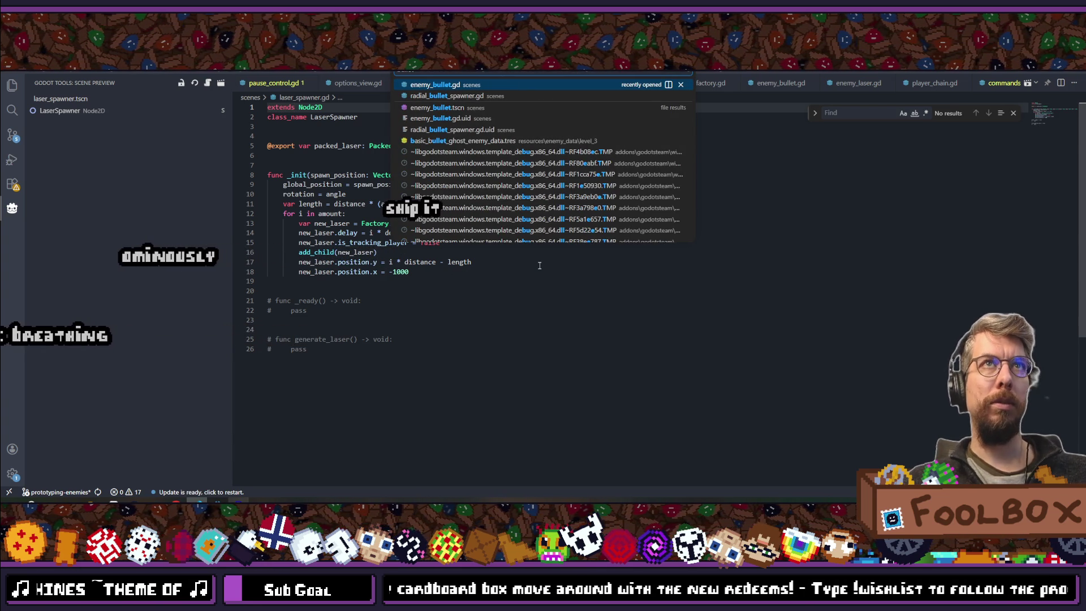
{"action": "key", "text": "Down"}
{"action": "key", "text": "Return"}
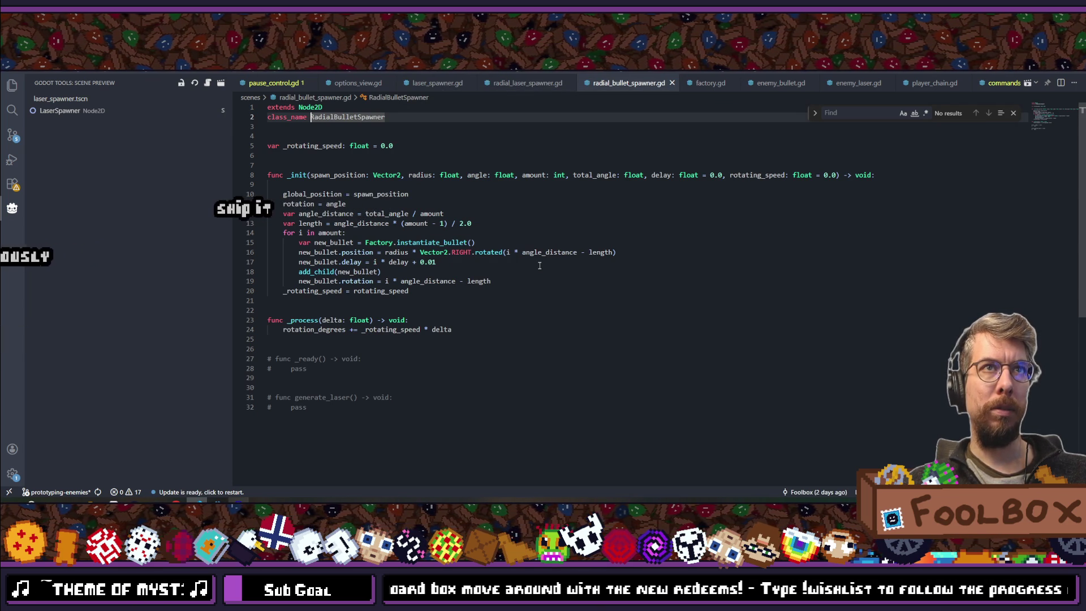
{"action": "mouse_move", "coordinate": [434, 245]}
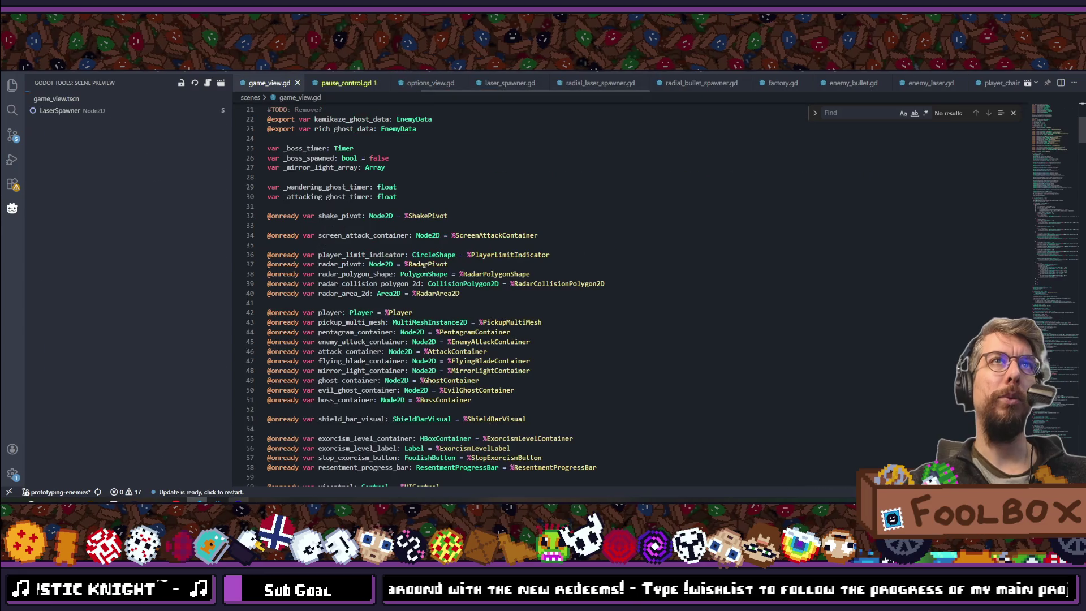
{"action": "scroll", "coordinate": [414, 274], "scroll_direction": "down", "scroll_amount": 20}
{"action": "scroll", "coordinate": [414, 273], "scroll_direction": "down", "scroll_amount": 15}
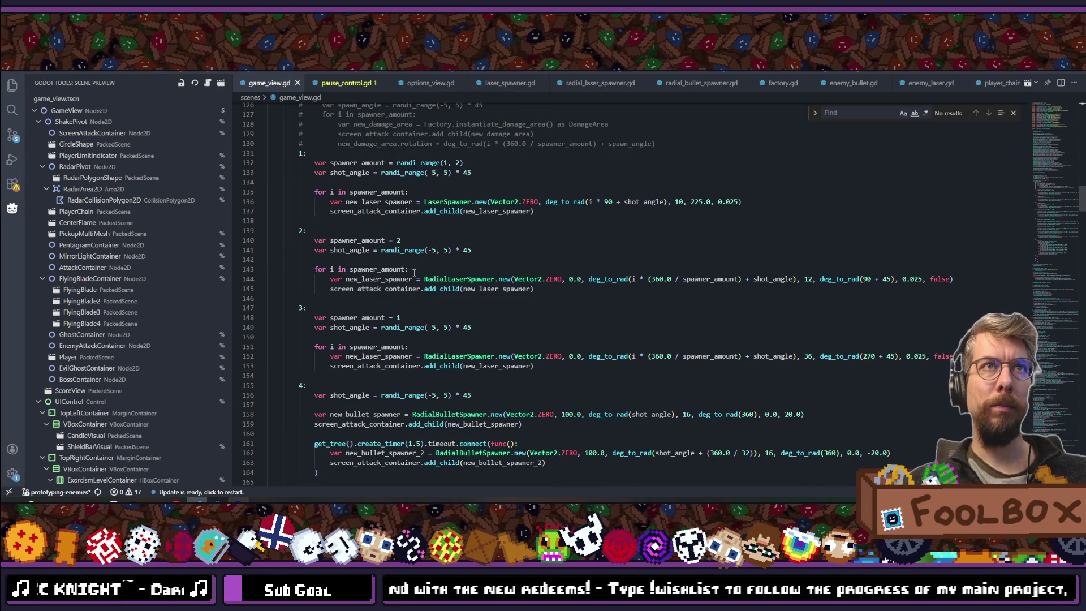
{"action": "scroll", "coordinate": [414, 274], "scroll_direction": "down", "scroll_amount": 4}
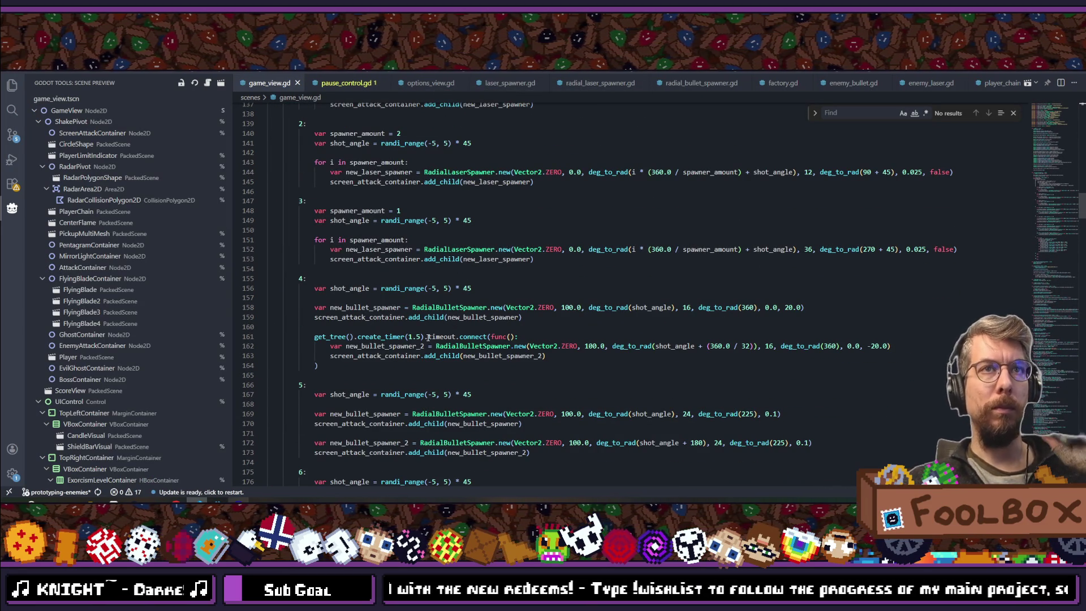
- Add false as the second create_timer argument on line 161 and save
{"action": "left_click", "coordinate": [422, 337]}
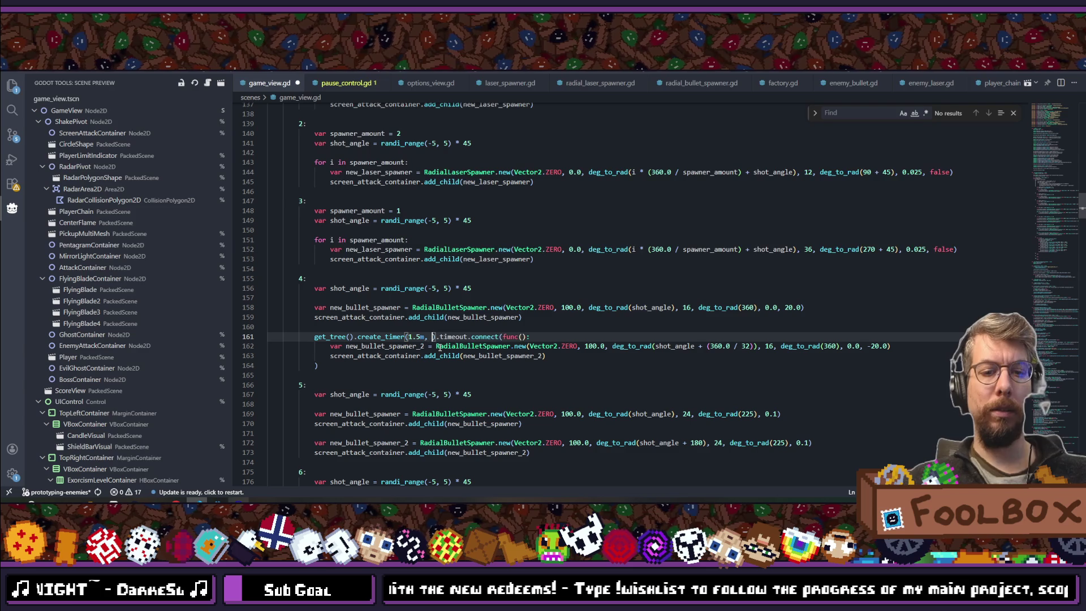
{"action": "type", "text": "false"}
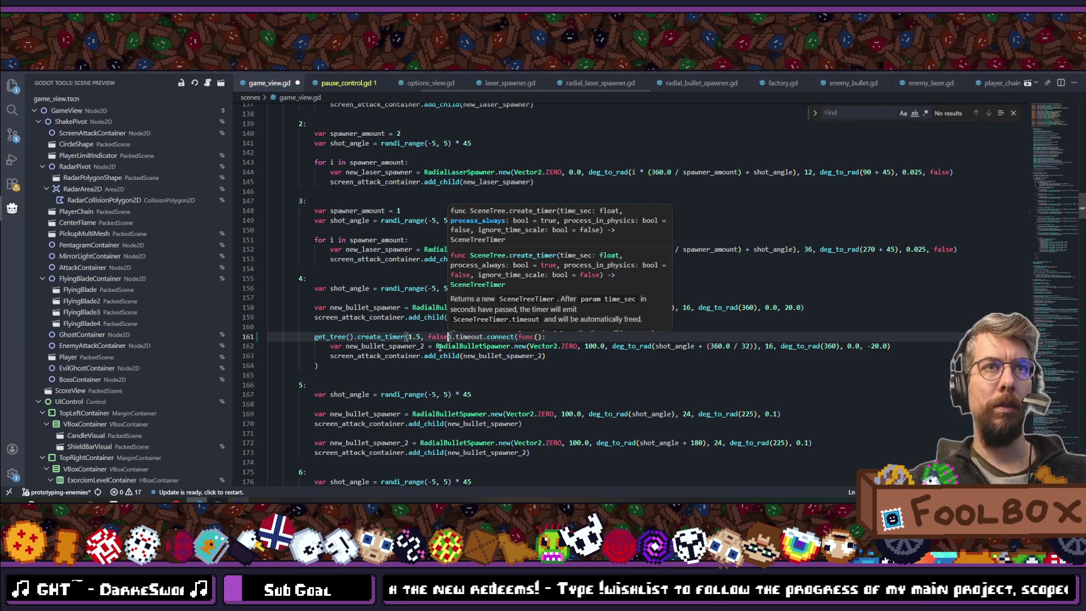
{"action": "key", "text": "Escape"}
{"action": "key", "text": "ctrl+s"}
- Copy the false argument into the create_timer calls on lines 181 and 186, and save
{"action": "scroll", "coordinate": [441, 306], "scroll_direction": "down", "scroll_amount": 2}
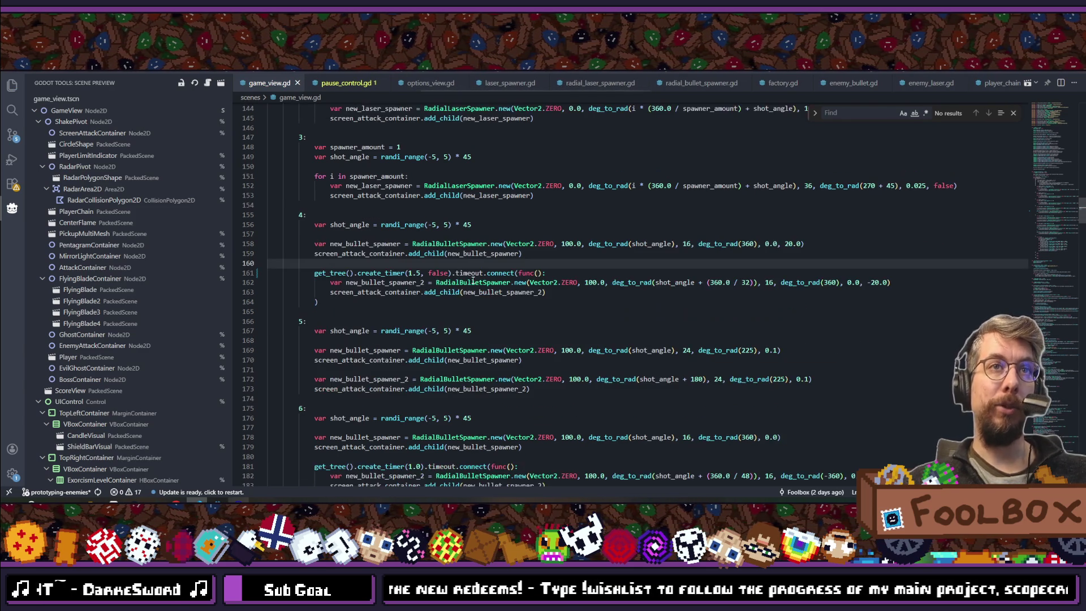
{"action": "left_click_drag", "start_coordinate": [425, 276], "coordinate": [445, 274]}
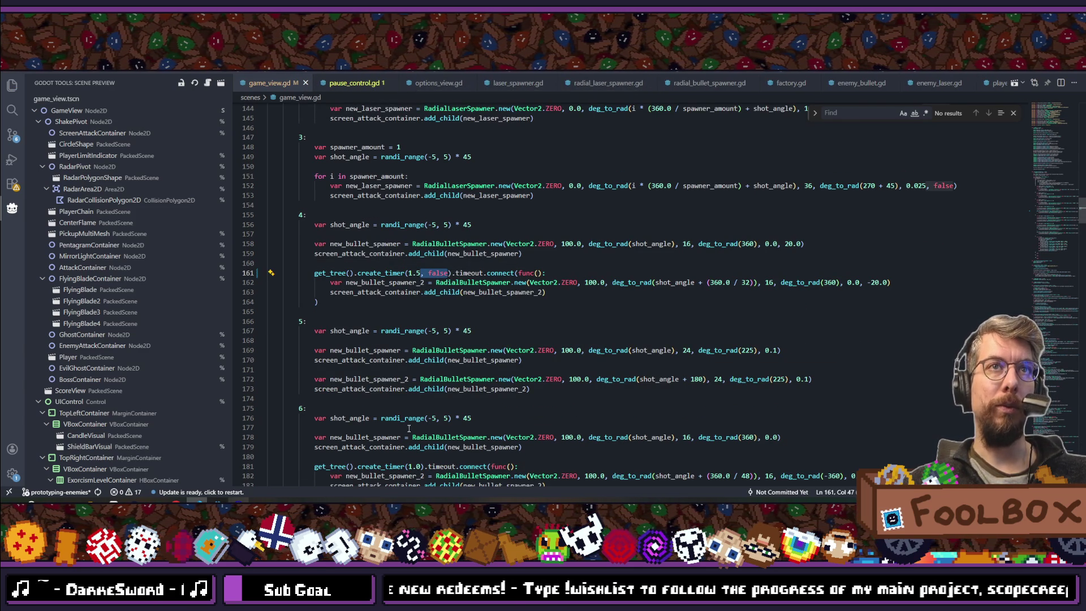
{"action": "scroll", "coordinate": [415, 375], "scroll_direction": "down", "scroll_amount": 4}
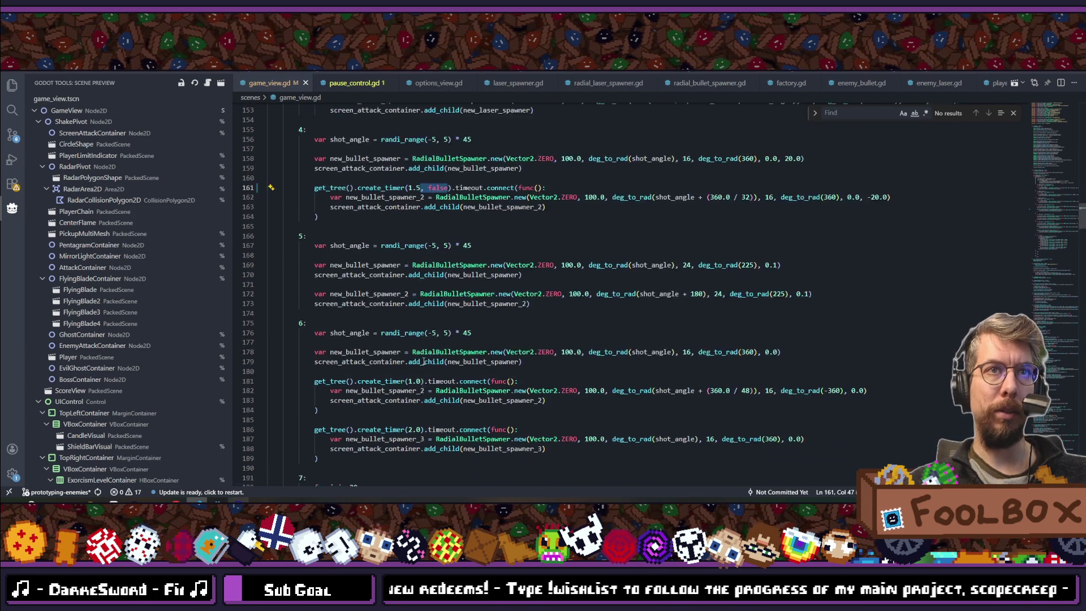
{"action": "left_click", "coordinate": [420, 338]}
{"action": "type", "text": ", false"}
{"action": "left_click", "coordinate": [419, 387]}
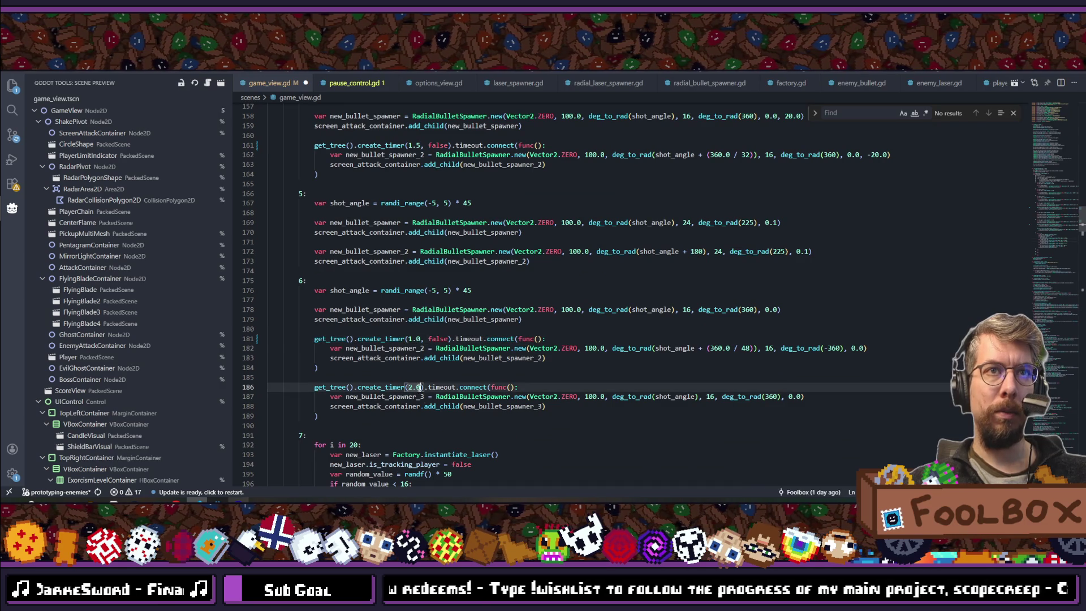
{"action": "key", "text": "ctrl+s"}
- Look over the nearby spawner code around lines 165-169, then run the game from Godot
{"action": "scroll", "coordinate": [430, 418], "scroll_direction": "down", "scroll_amount": 5}
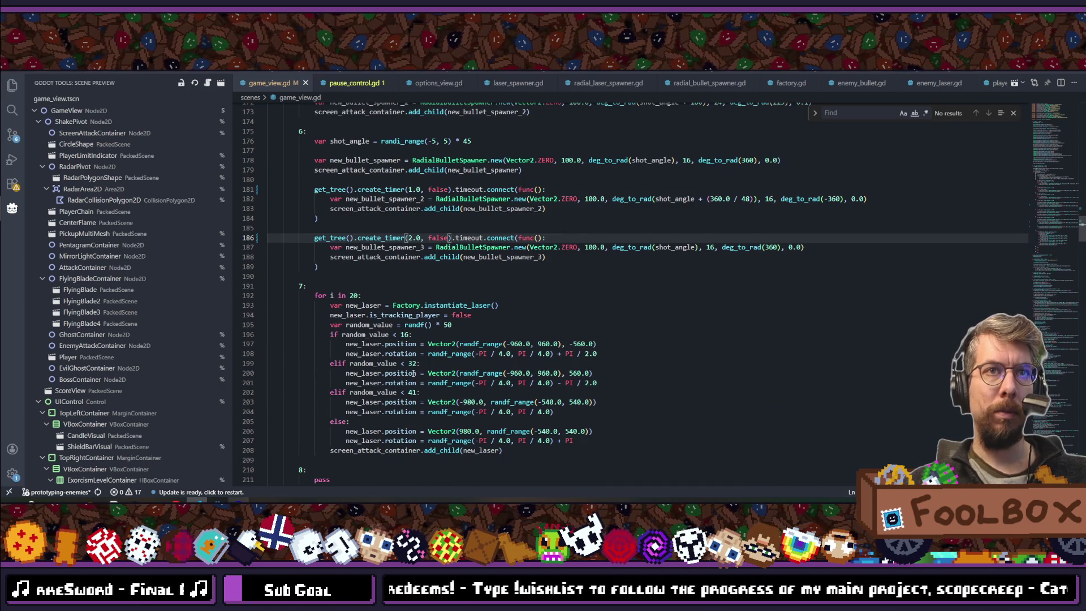
{"action": "scroll", "coordinate": [414, 373], "scroll_direction": "up", "scroll_amount": 3}
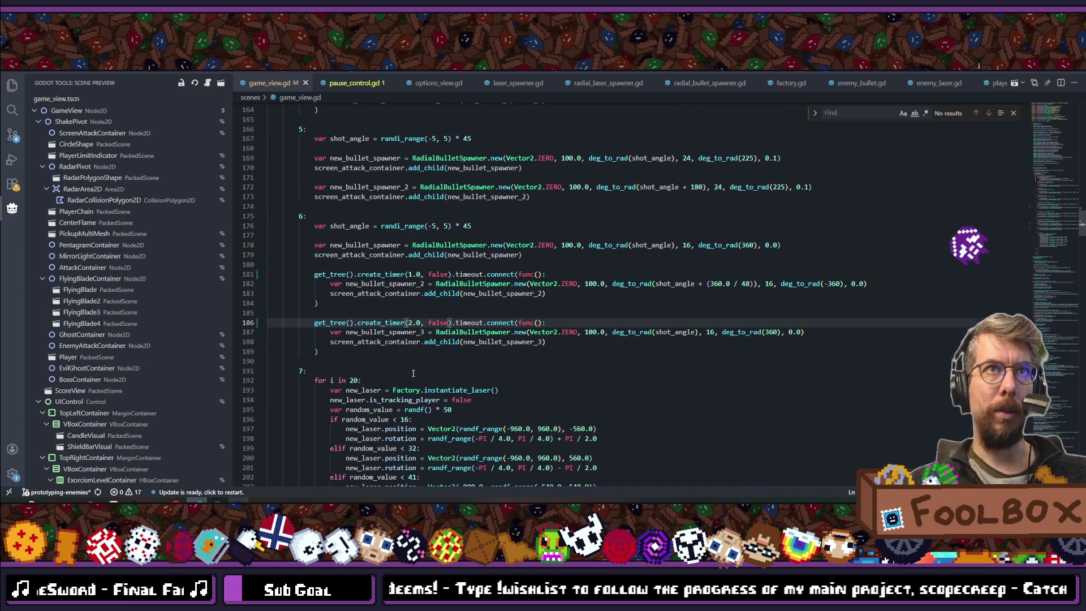
{"action": "scroll", "coordinate": [415, 399], "scroll_direction": "up", "scroll_amount": 4}
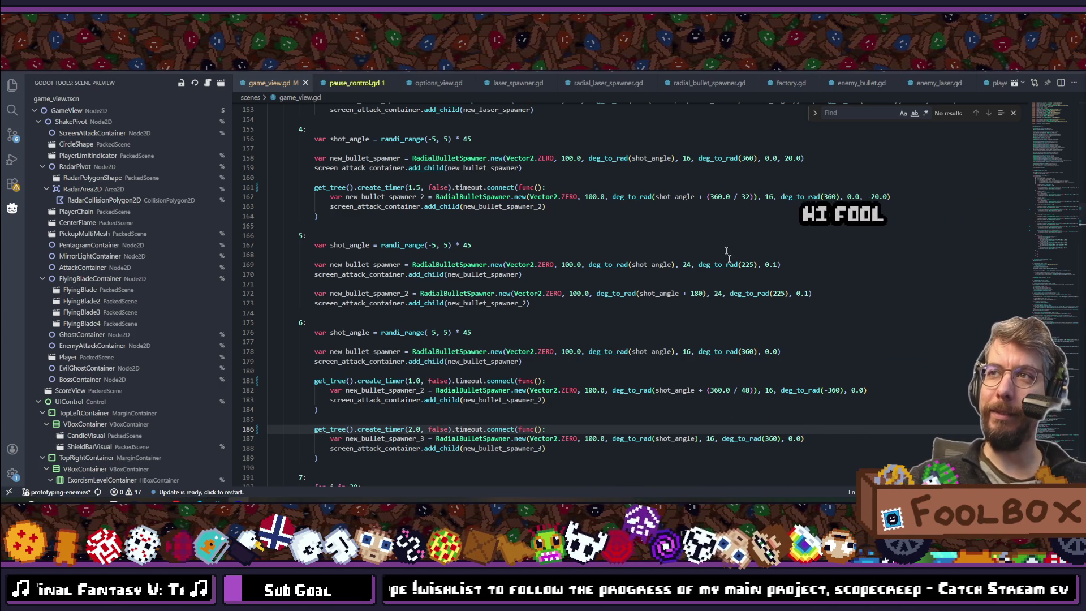
{"action": "left_click", "coordinate": [678, 226]}
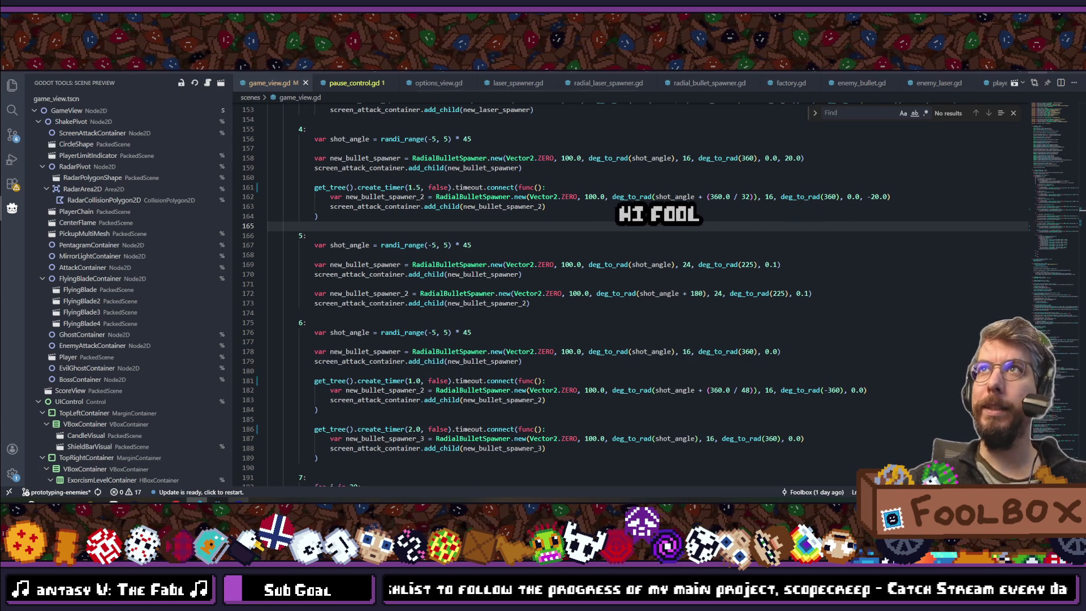
{"action": "left_click", "coordinate": [699, 264]}
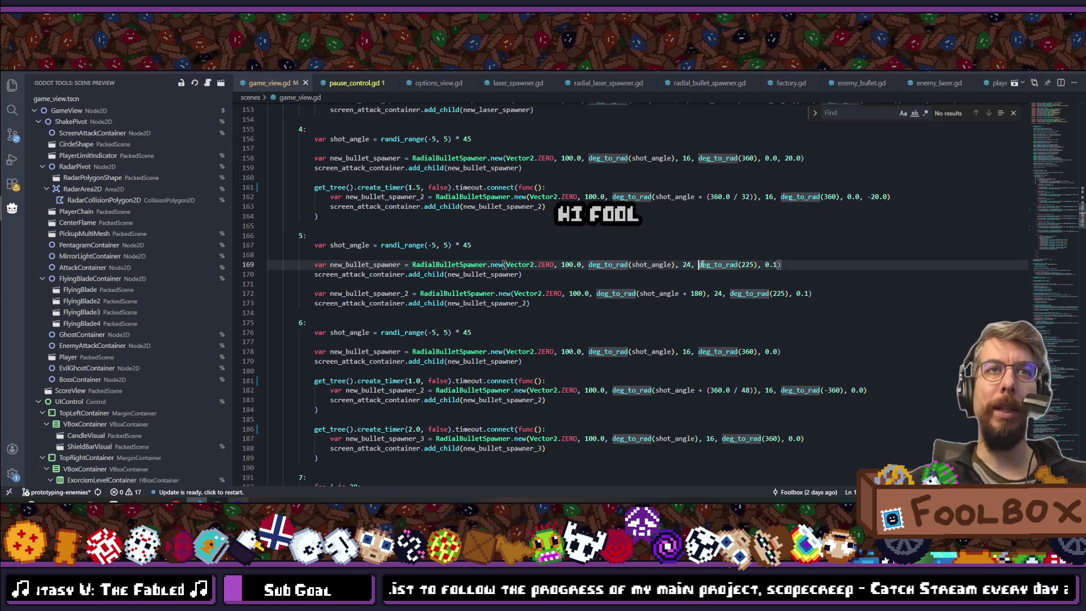
{"action": "key", "text": "alt+Tab"}
{"action": "left_click", "coordinate": [952, 76]}
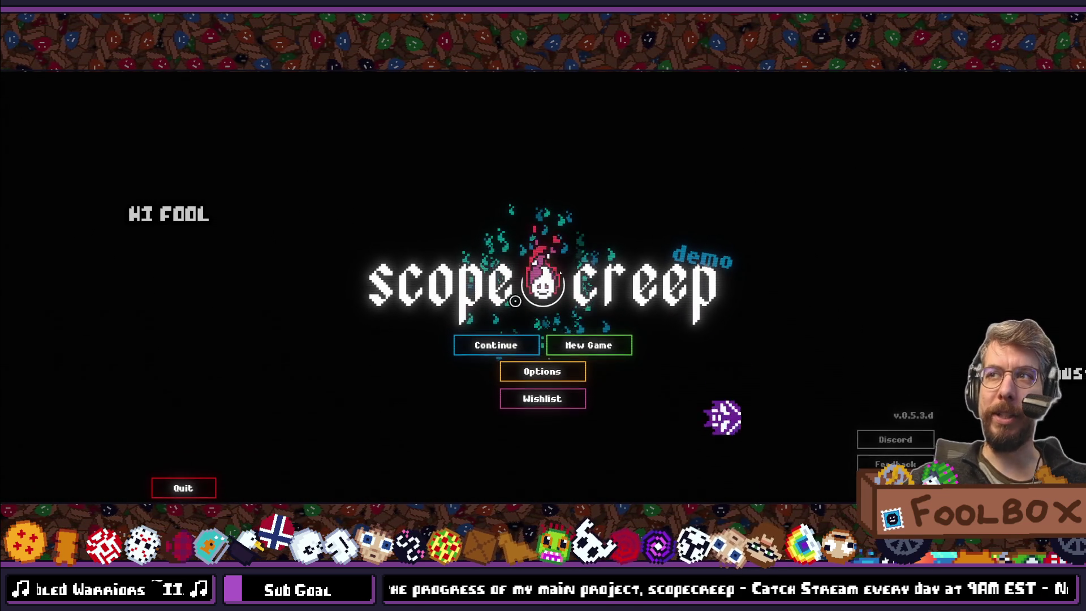
- Continue the saved game, start the Level 11 exorcism, and pause it mid-fight
{"action": "left_click", "coordinate": [495, 345]}
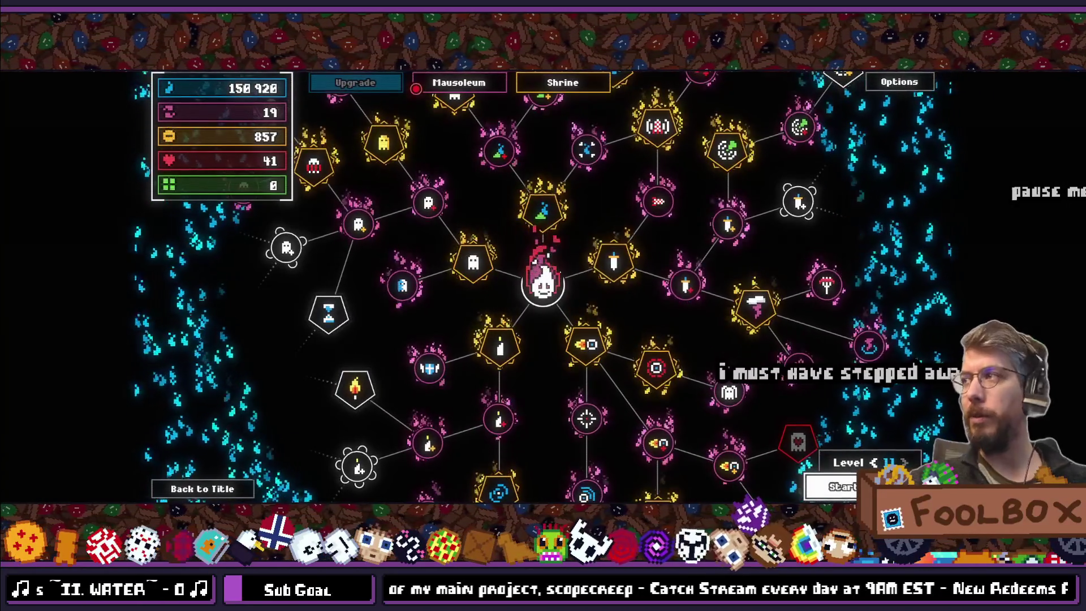
{"action": "left_click", "coordinate": [842, 486]}
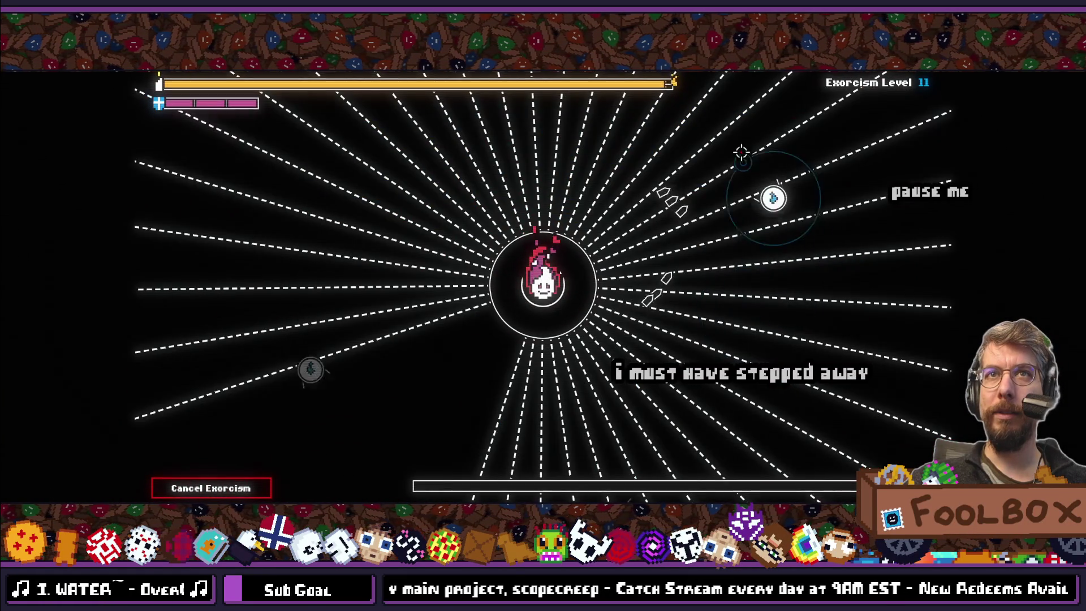
{"action": "key", "text": "Escape"}
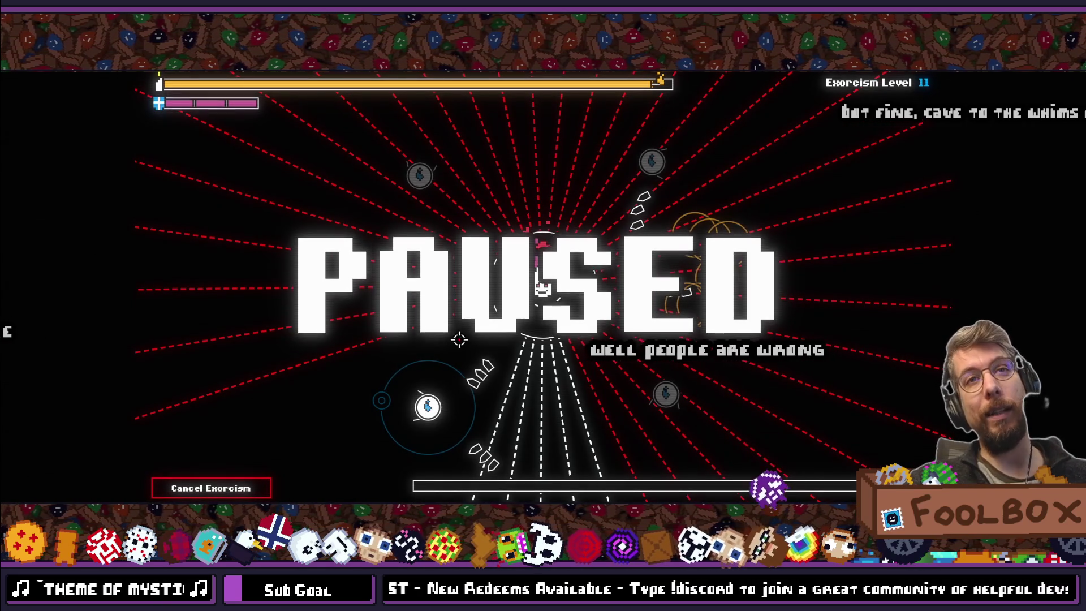
- Resume the Level 11 exorcism round, then pause it again
{"action": "key", "text": "Escape"}
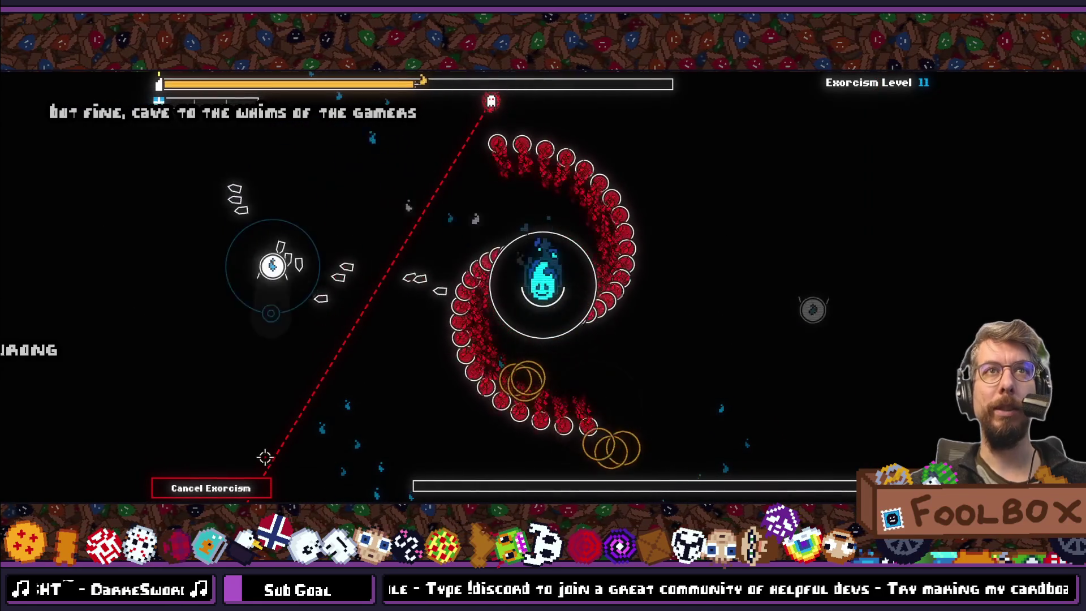
{"action": "key", "text": "Escape"}
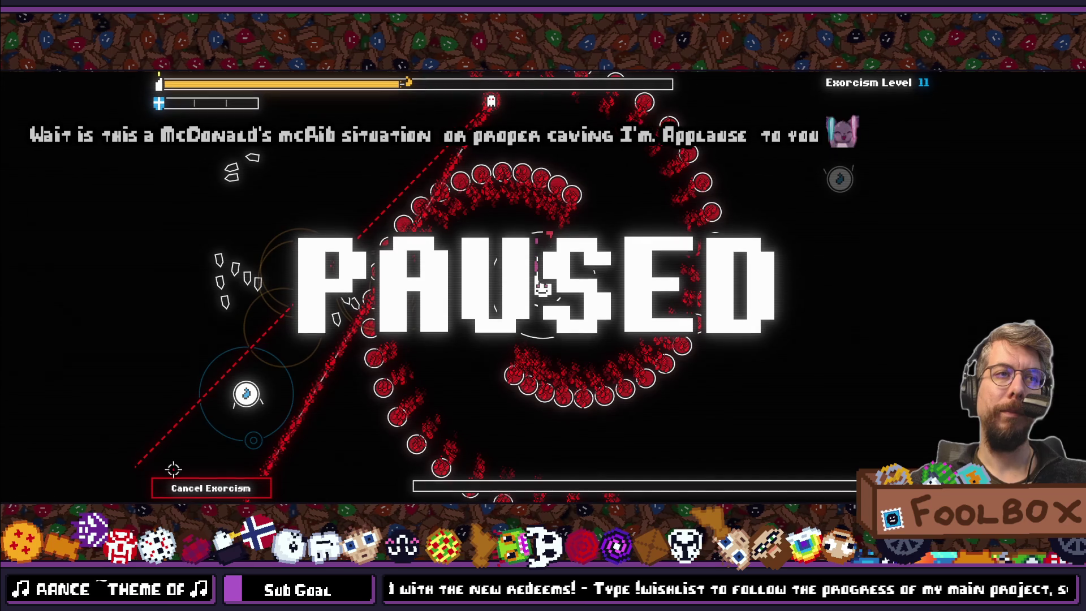
- Toggle pause once more, then resume the exorcism round
{"action": "key", "text": "Escape"}
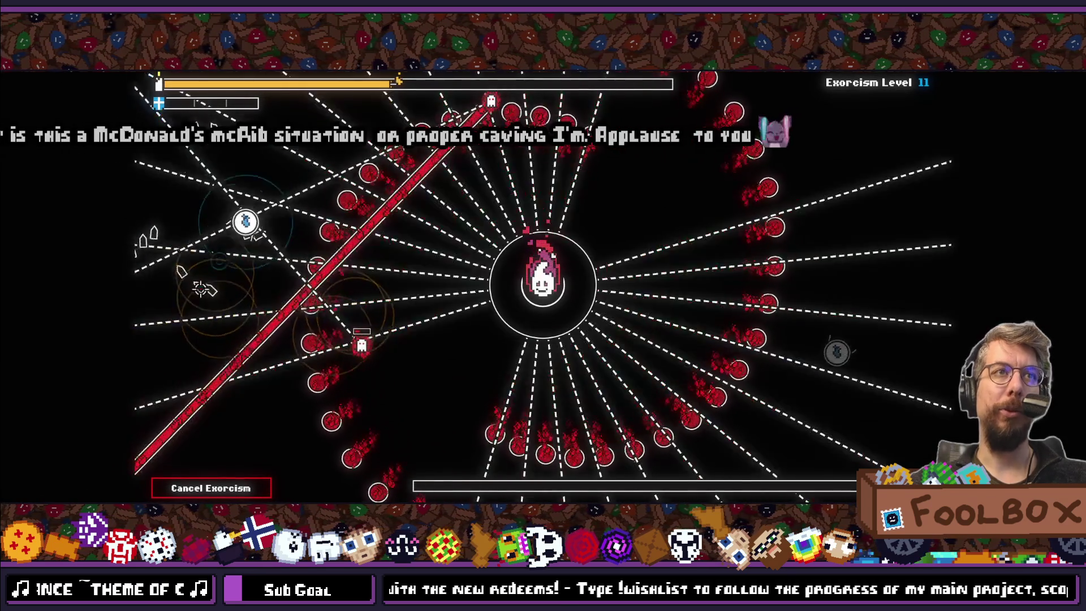
{"action": "key", "text": "Escape"}
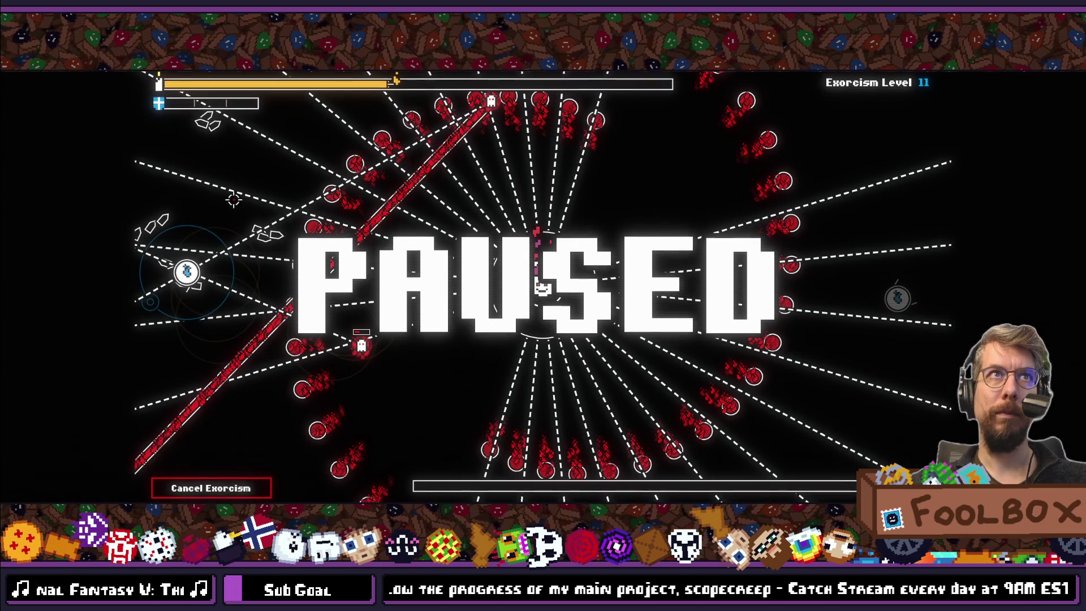
{"action": "key", "text": "Escape"}
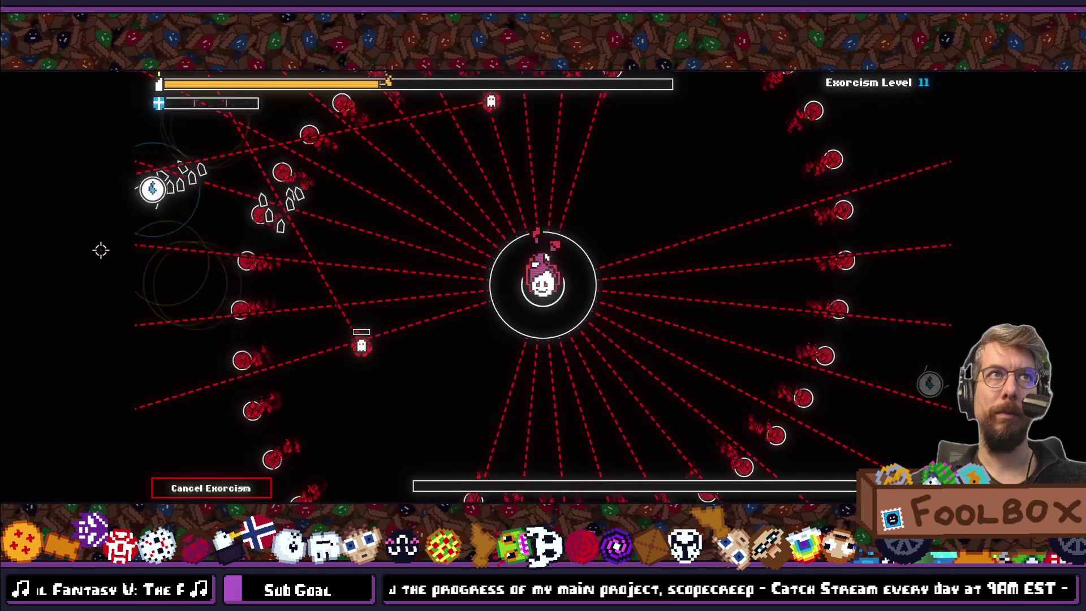
- Steer the player around the arena with WASD until the round ends with 1 482 resources
{"action": "key", "text": "d"}
{"action": "key", "text": "w"}
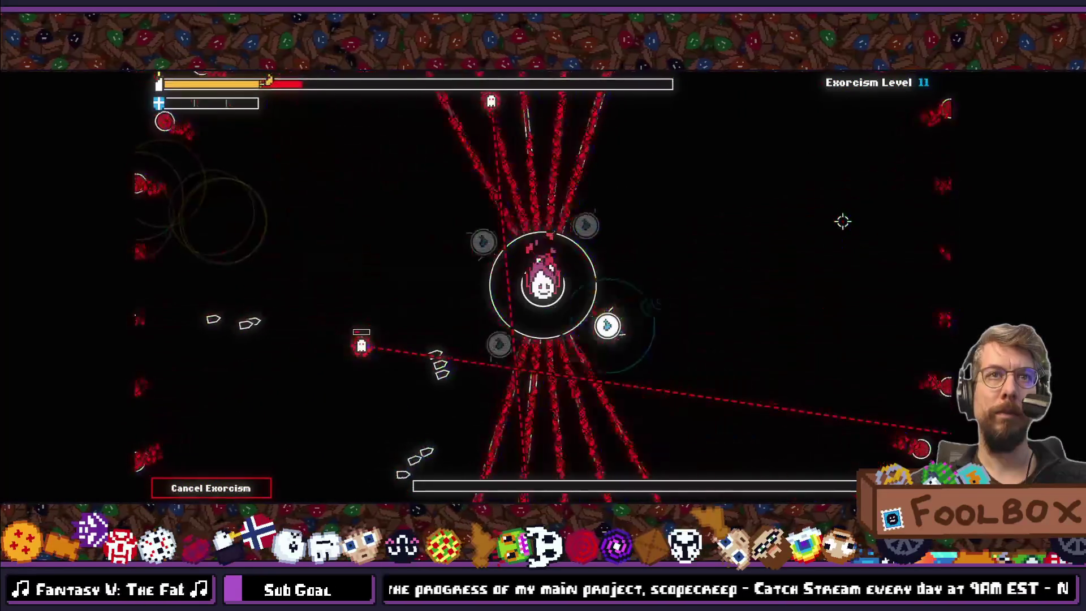
{"action": "key", "text": "a"}
{"action": "key", "text": "d"}
{"action": "key", "text": "s"}
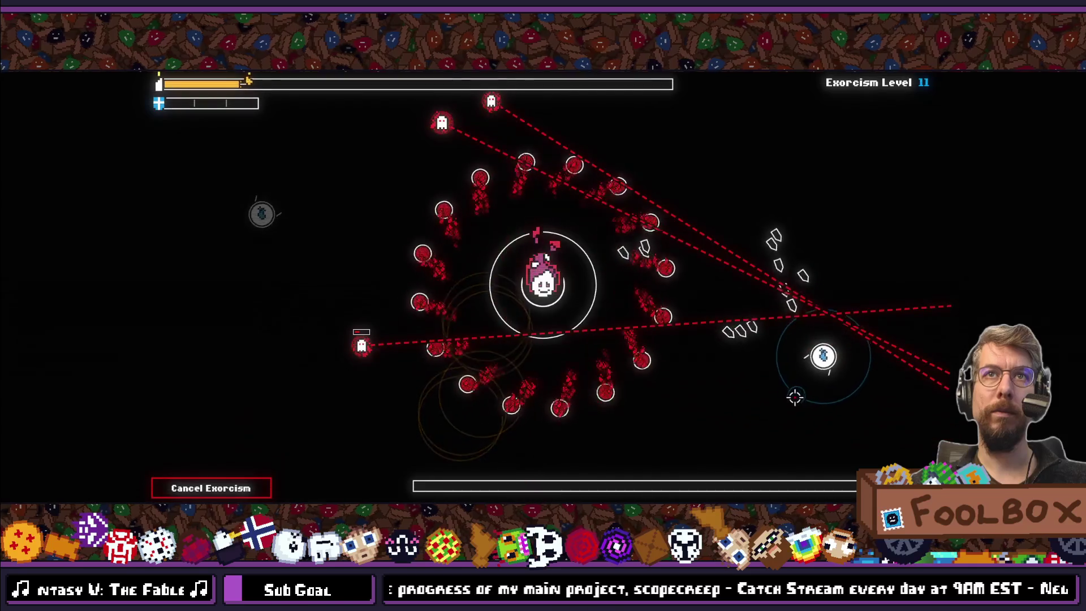
{"action": "key", "text": "a"}
{"action": "key", "text": "w"}
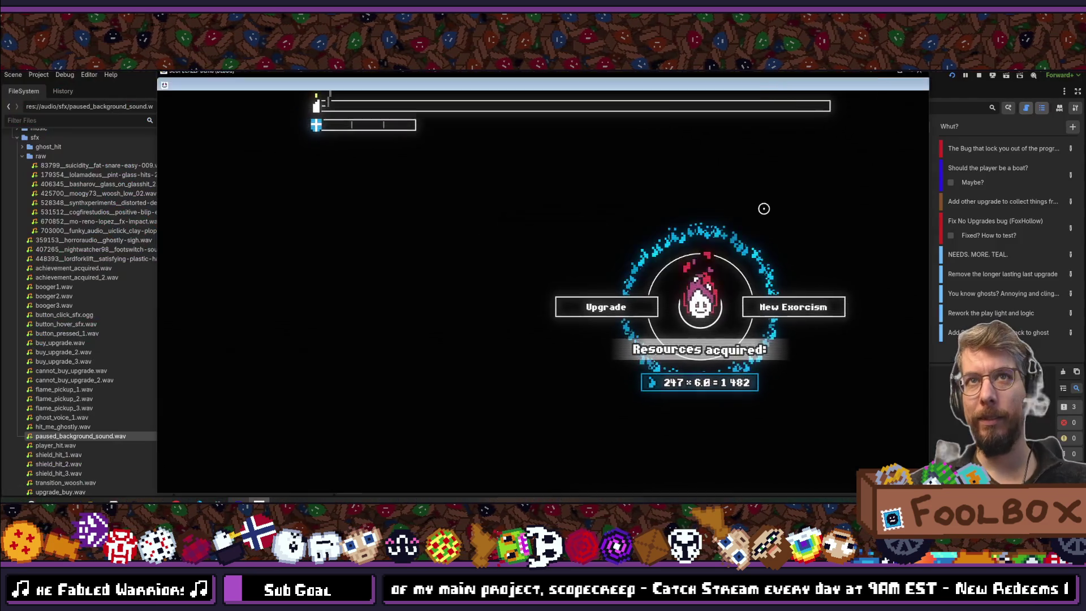
- Stop the running game and save the project
{"action": "key", "text": "F8"}
{"action": "key", "text": "ctrl+s"}
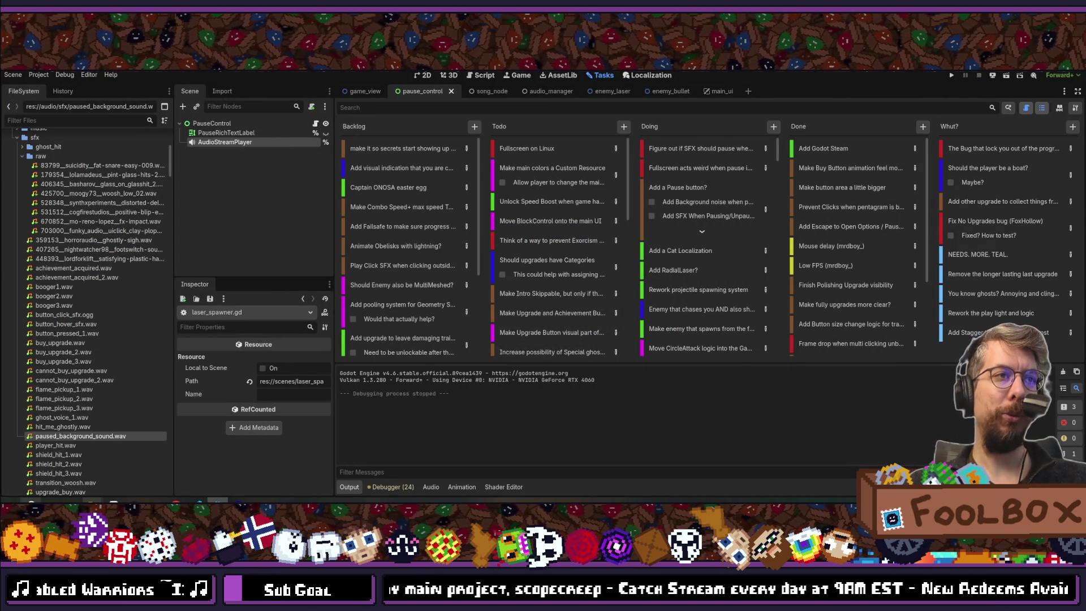
{"action": "key", "text": "super"}
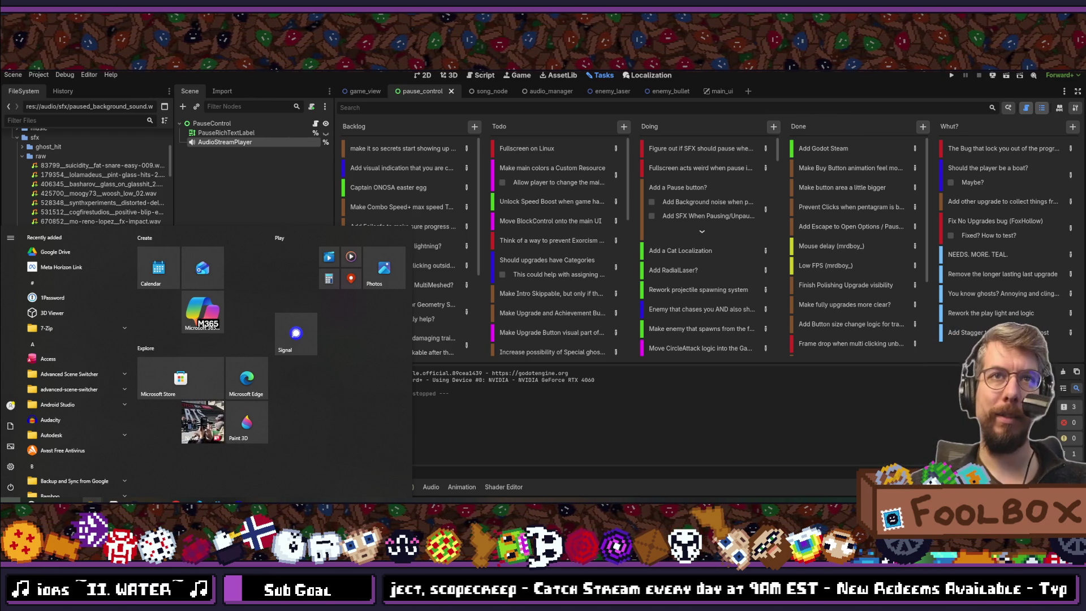
{"action": "key", "text": "Escape"}
- On the Tasks board, check off 'Add Background noise when paused' and open 'Add a Pause button?' details
{"action": "left_click", "coordinate": [660, 151]}
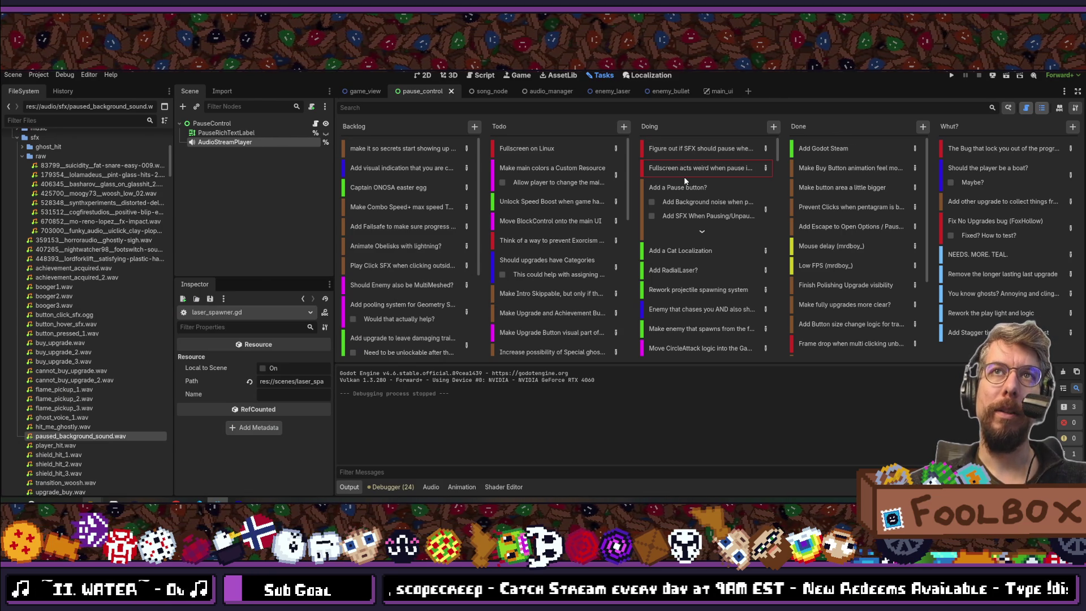
{"action": "left_click", "coordinate": [686, 193]}
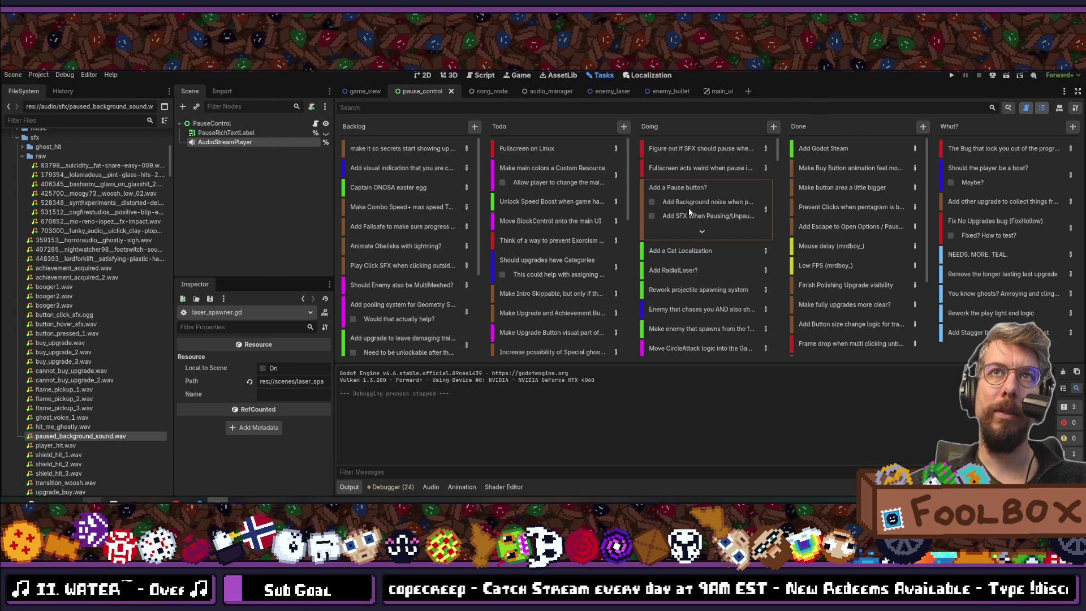
{"action": "left_click", "coordinate": [654, 202]}
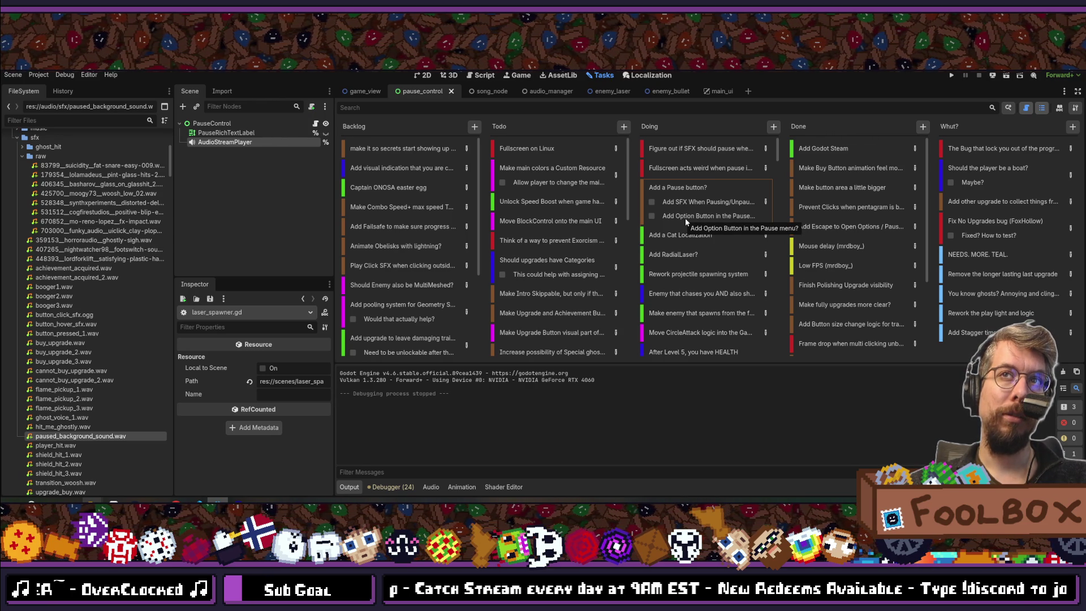
{"action": "left_click", "coordinate": [764, 203]}
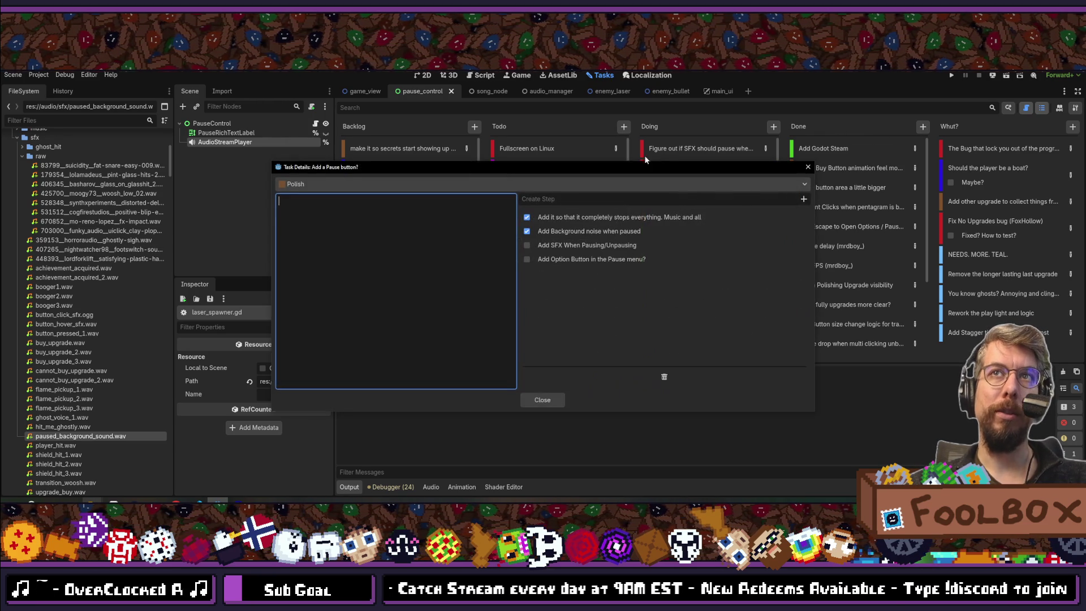
- Add a Cancel Exorcism button step and an 'Add Resume Button in the Pause menu' step, then close
{"action": "left_click", "coordinate": [572, 199]}
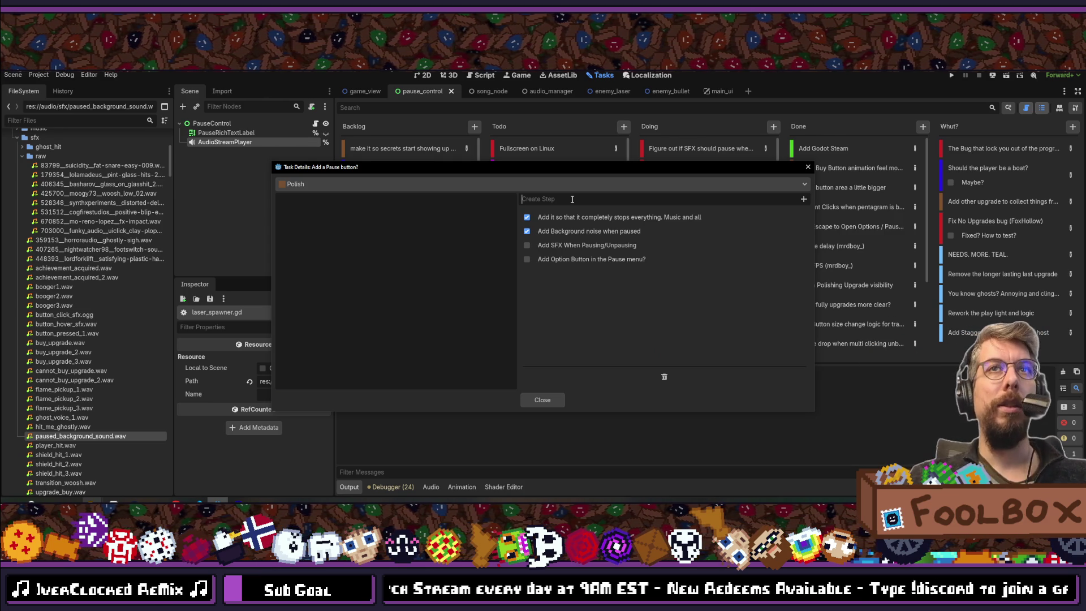
{"action": "type", "text": "Ad"}
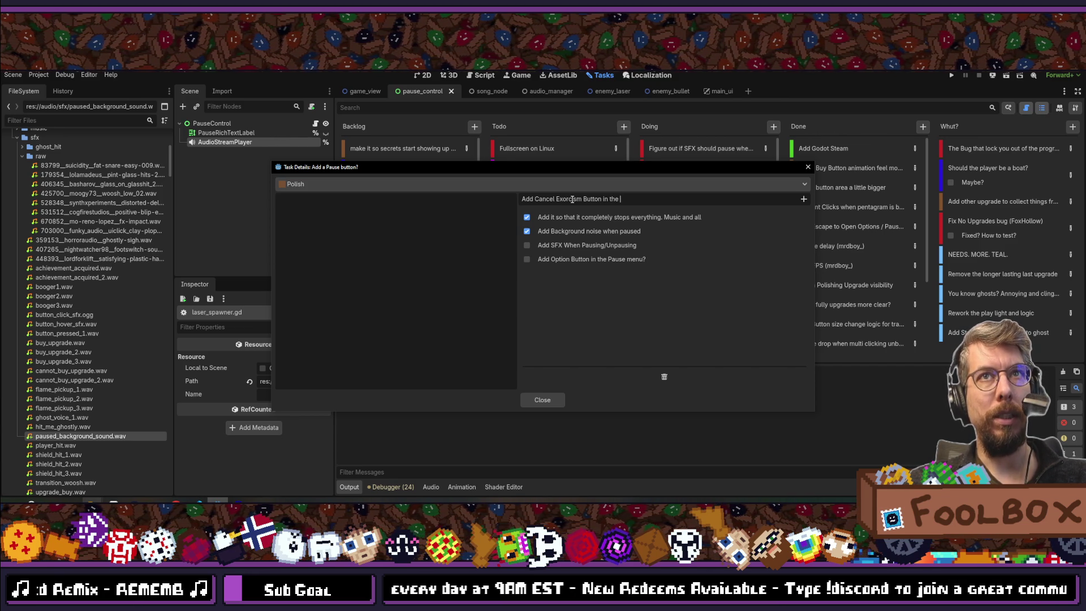
{"action": "type", "text": "use men"}
{"action": "key", "text": "Return"}
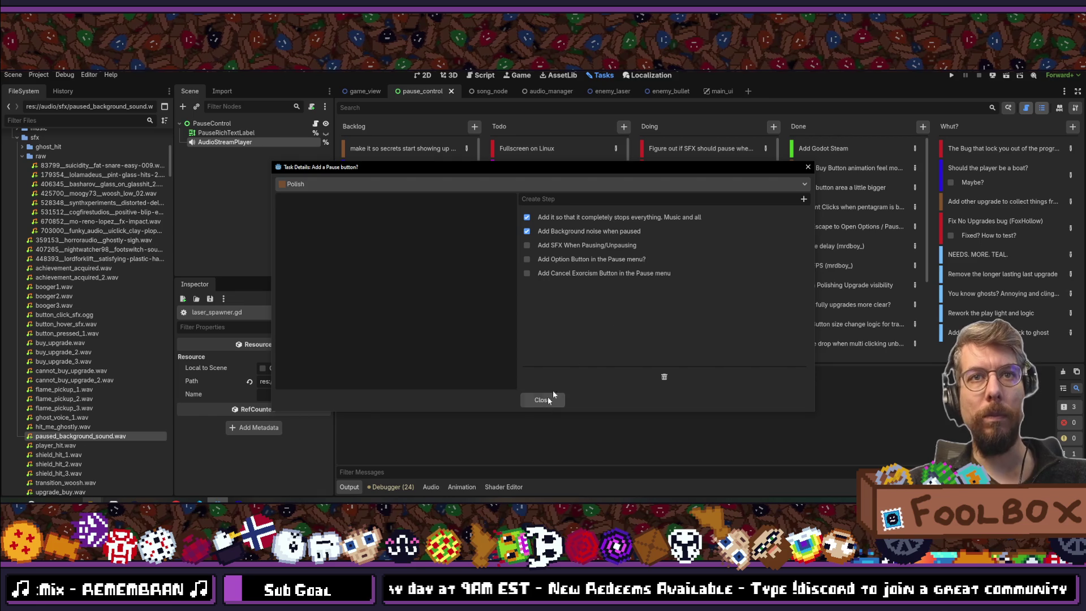
{"action": "type", "text": "Add Resume Button in the Pause"}
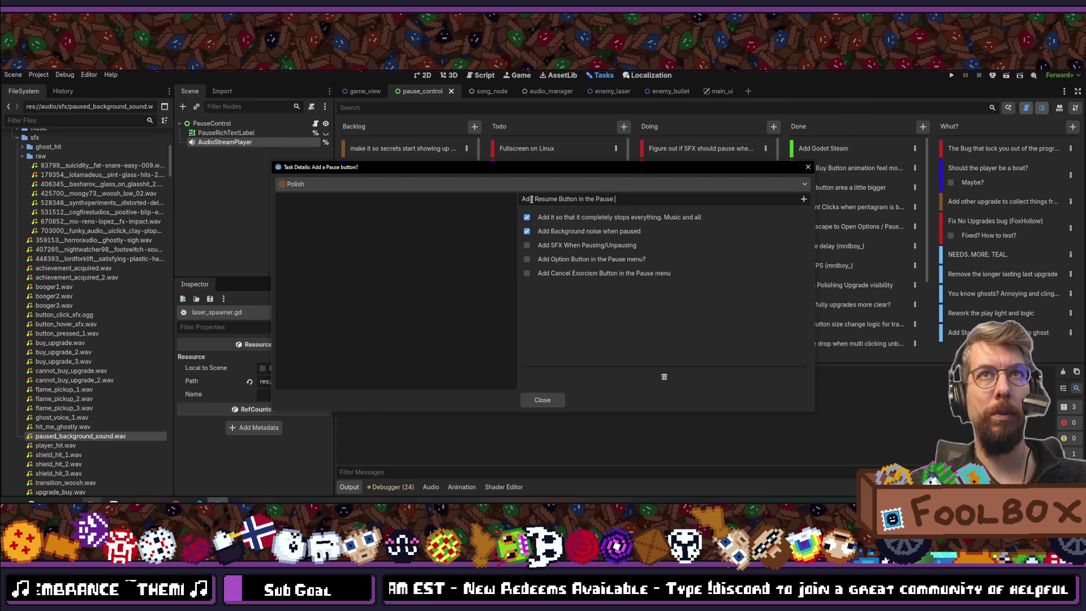
{"action": "type", "text": "nu"}
{"action": "key", "text": "Return"}
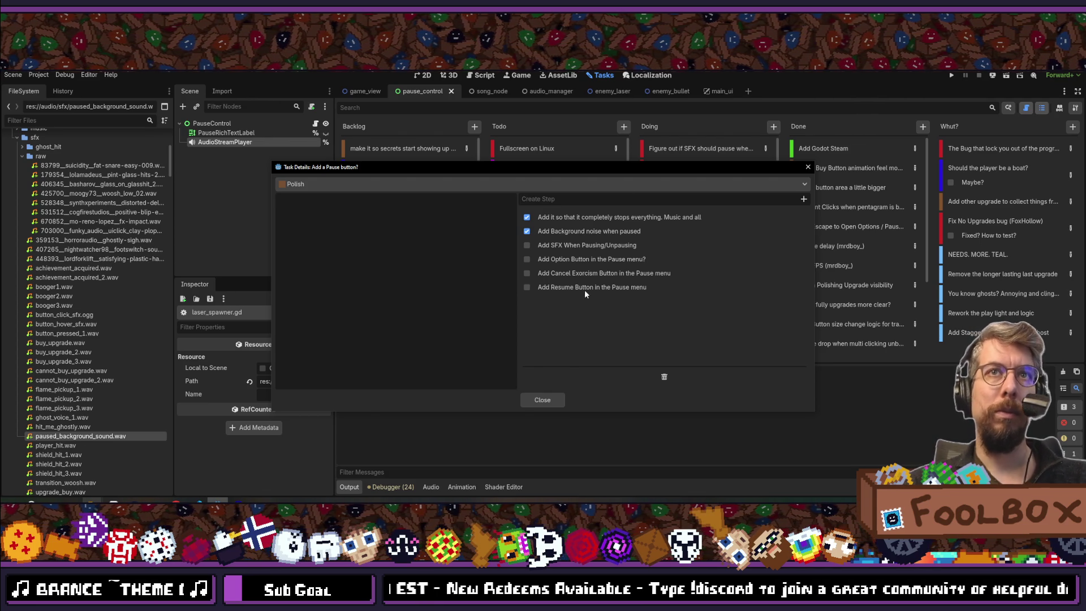
{"action": "left_click", "coordinate": [533, 401]}
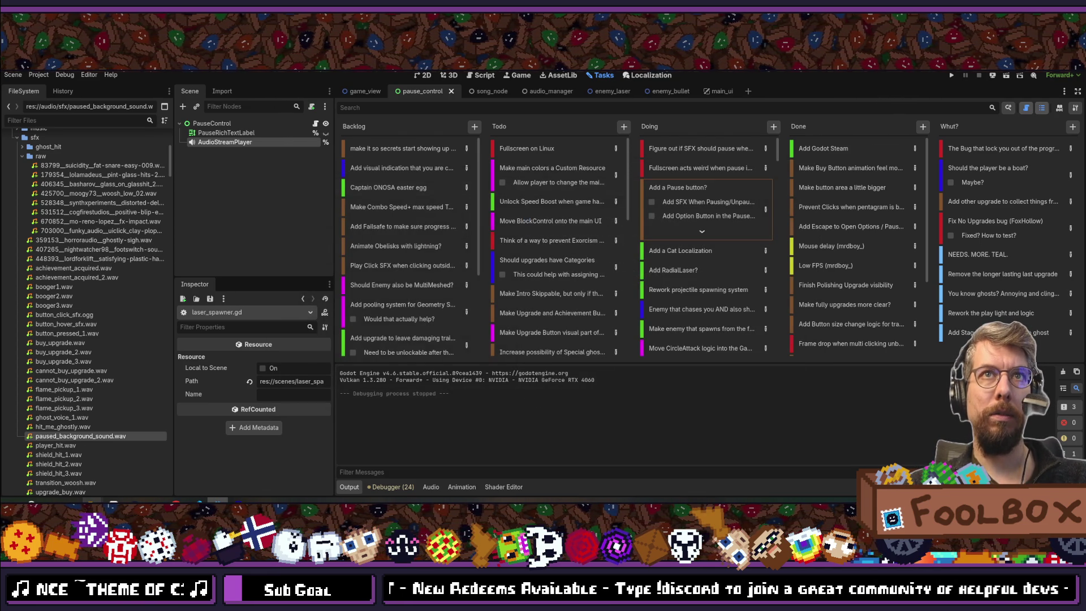
- Expand the pause task's steps, close Audacity without saving, and stage all six files in GitKraken
{"action": "left_click", "coordinate": [702, 231]}
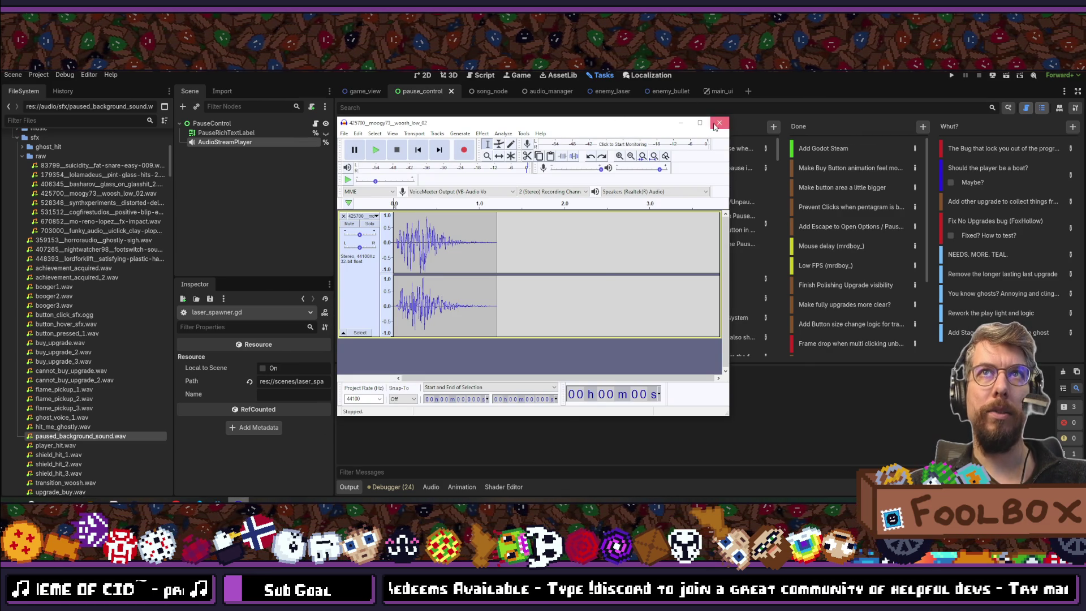
{"action": "left_click", "coordinate": [715, 127]}
{"action": "left_click", "coordinate": [551, 270]}
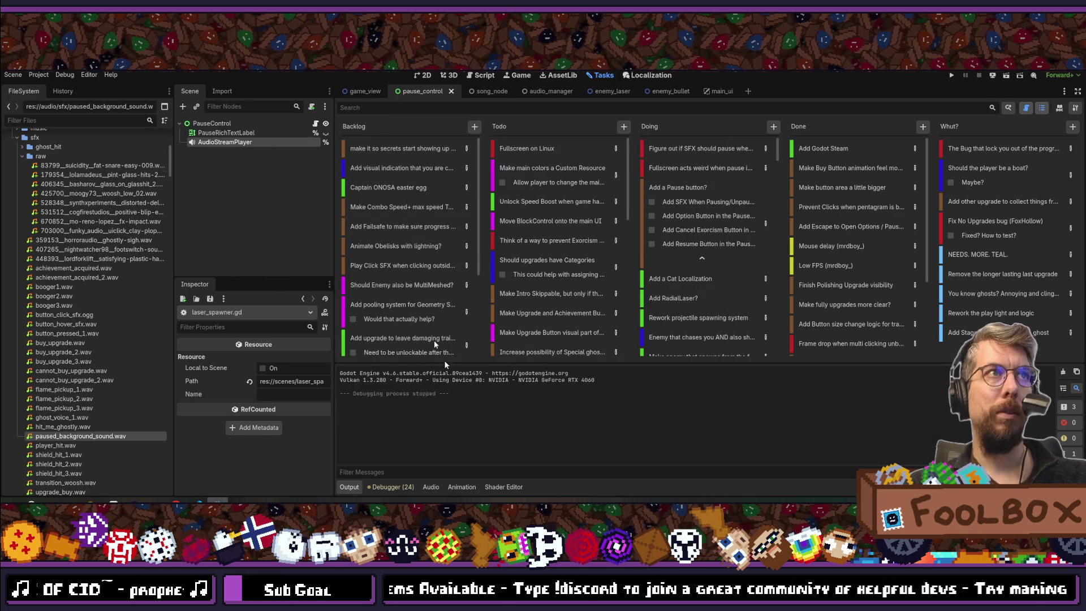
{"action": "left_click", "coordinate": [158, 489]}
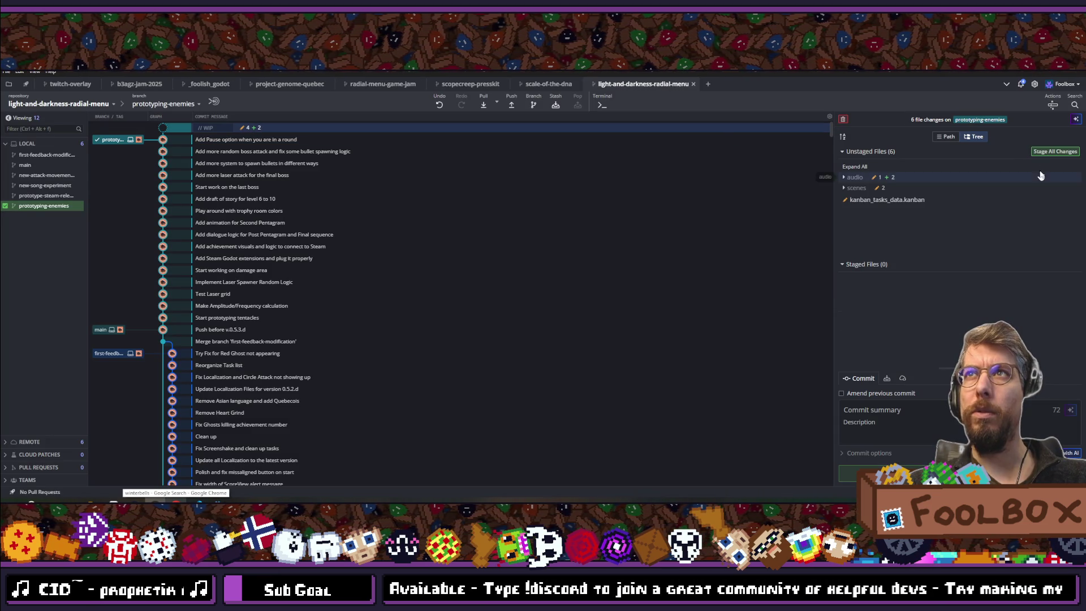
{"action": "left_click", "coordinate": [1055, 151]}
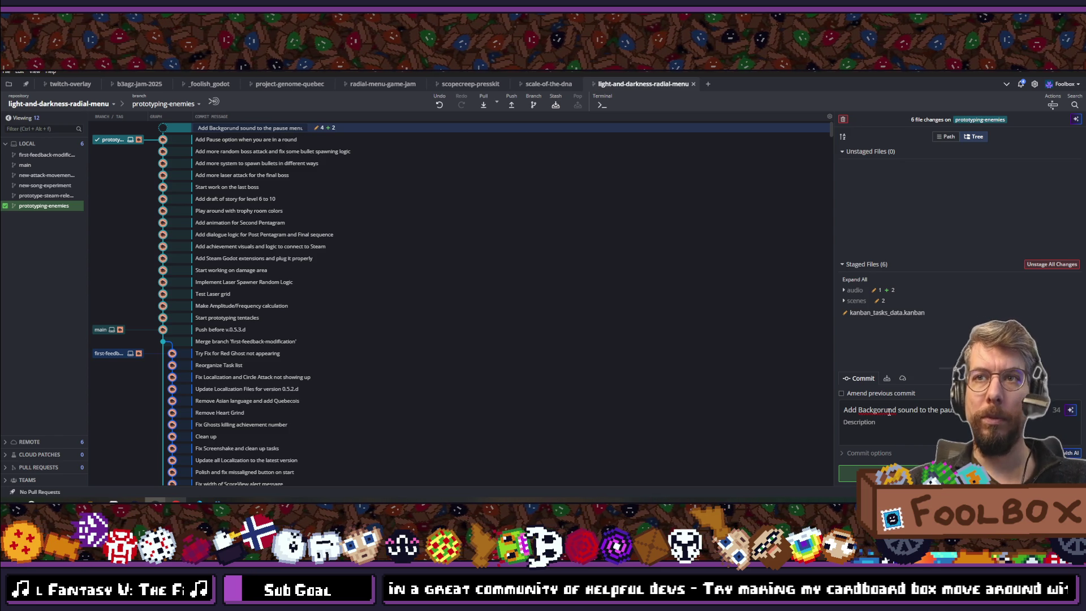
- Fix the summary to 'Add Background sound to the pause menu', commit, push, and return to Godot
{"action": "key", "text": "BackSpace"}
{"action": "key", "text": "Right"}
{"action": "type", "text": "o"}
{"action": "left_click", "coordinate": [902, 420]}
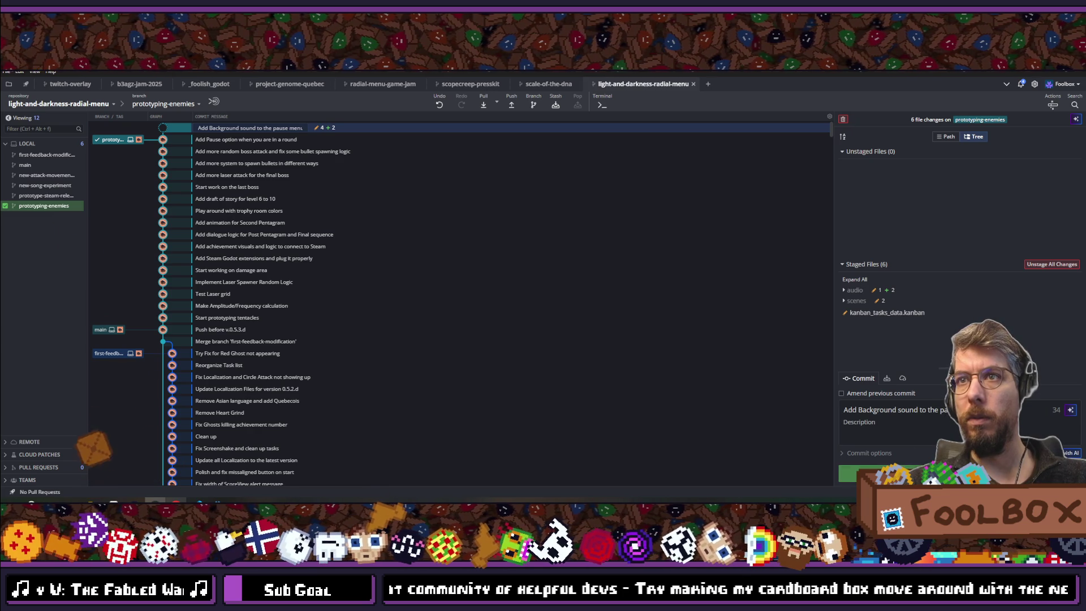
{"action": "key", "text": "ctrl+Return"}
{"action": "left_click", "coordinate": [513, 103]}
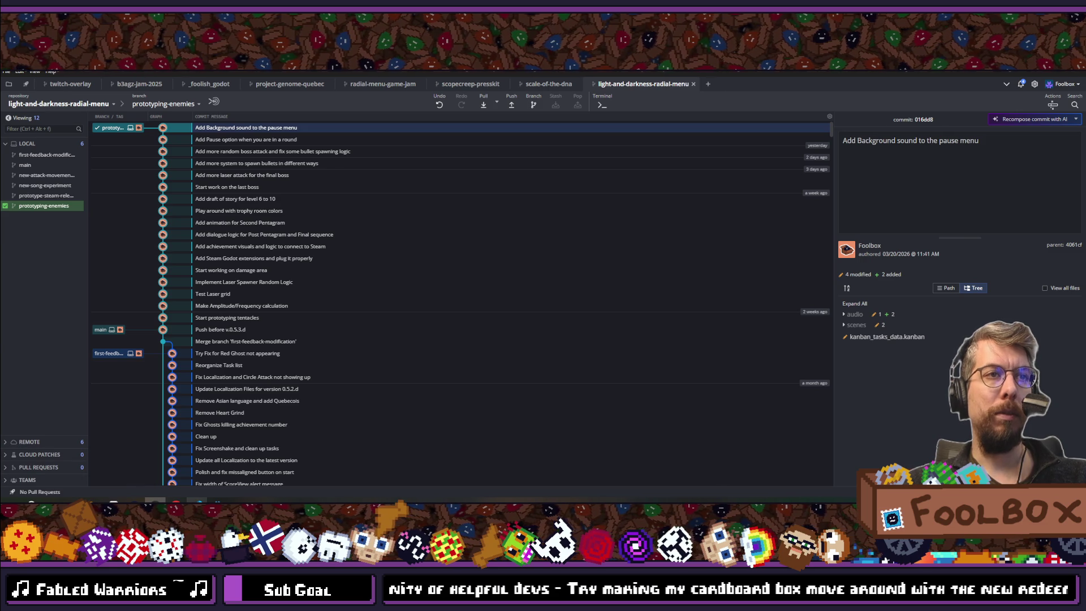
{"action": "key", "text": "alt+Tab"}
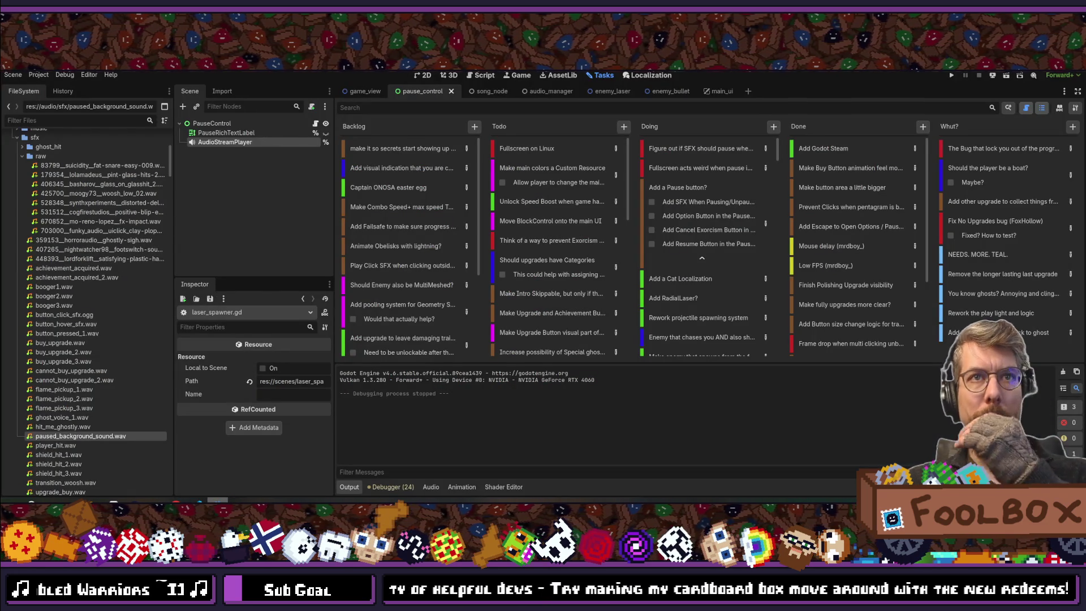
{"action": "mouse_move", "coordinate": [175, 501]}
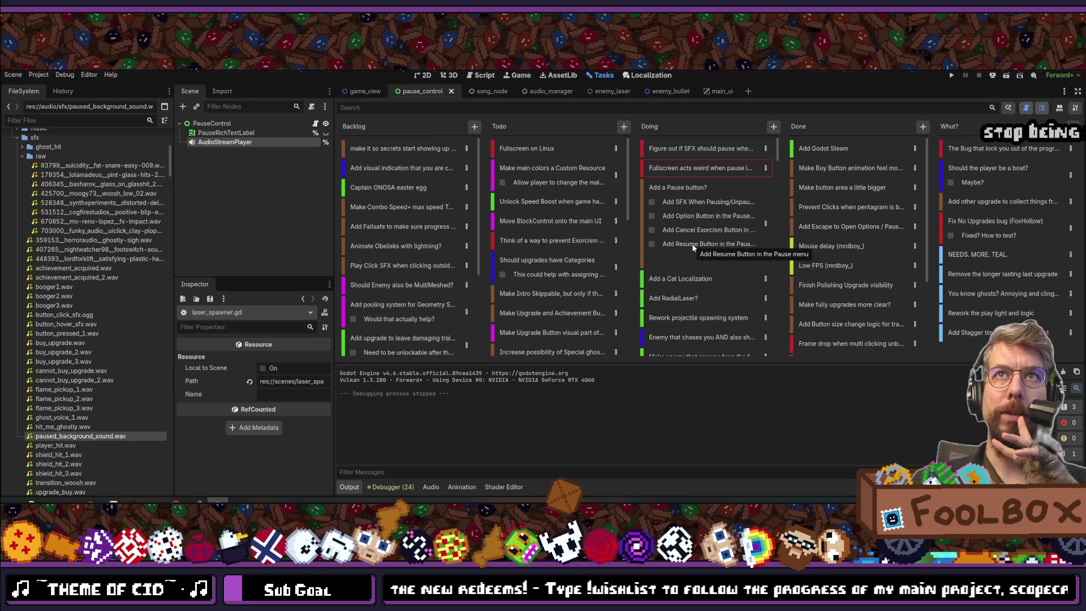
{"action": "mouse_move", "coordinate": [177, 502]}
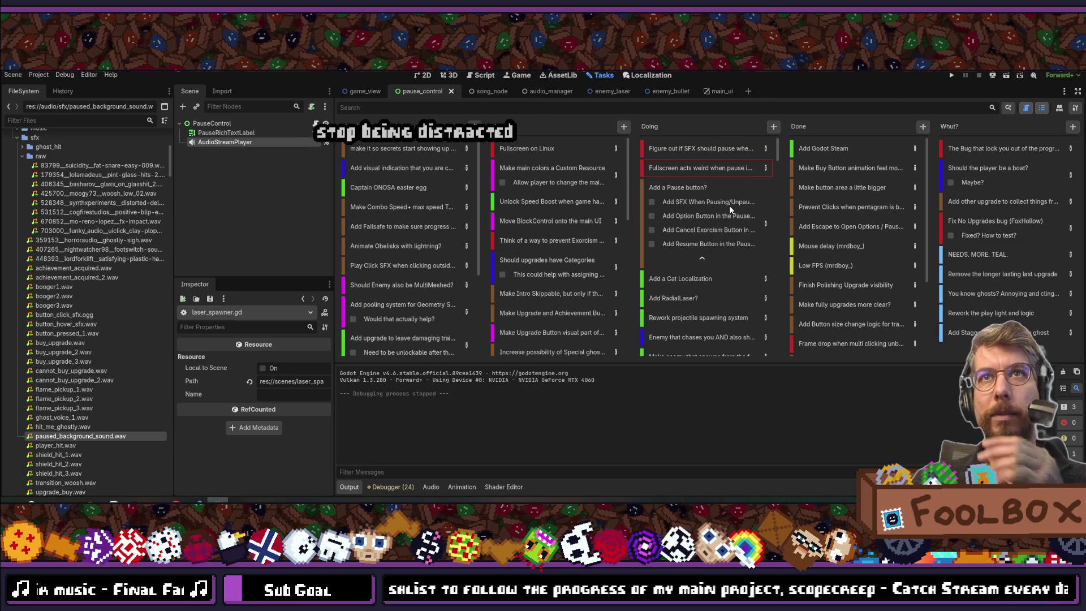
{"action": "scroll", "coordinate": [716, 235], "scroll_direction": "down", "scroll_amount": 2}
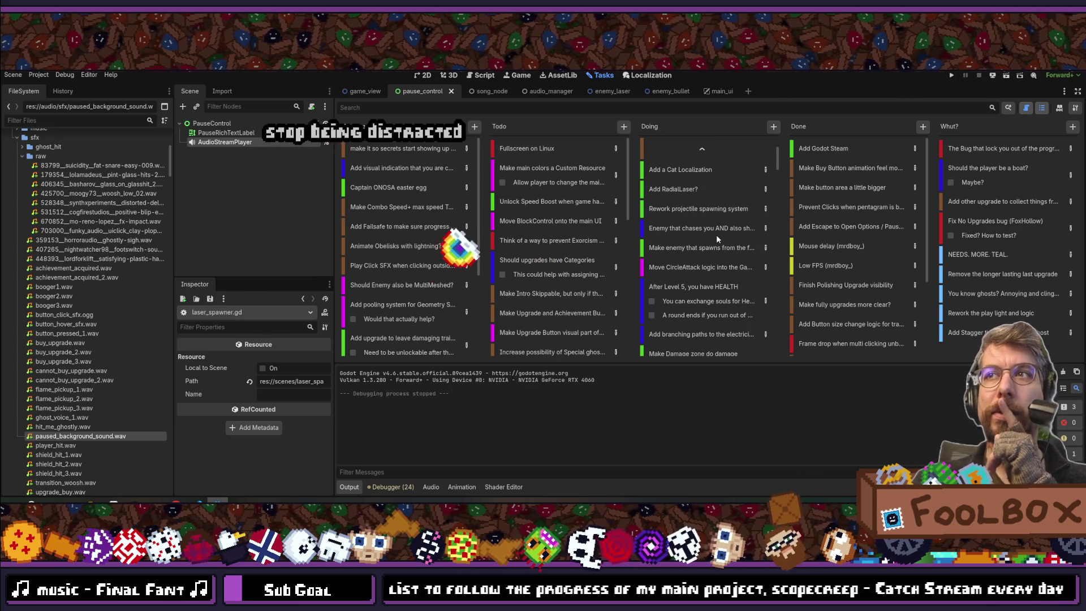
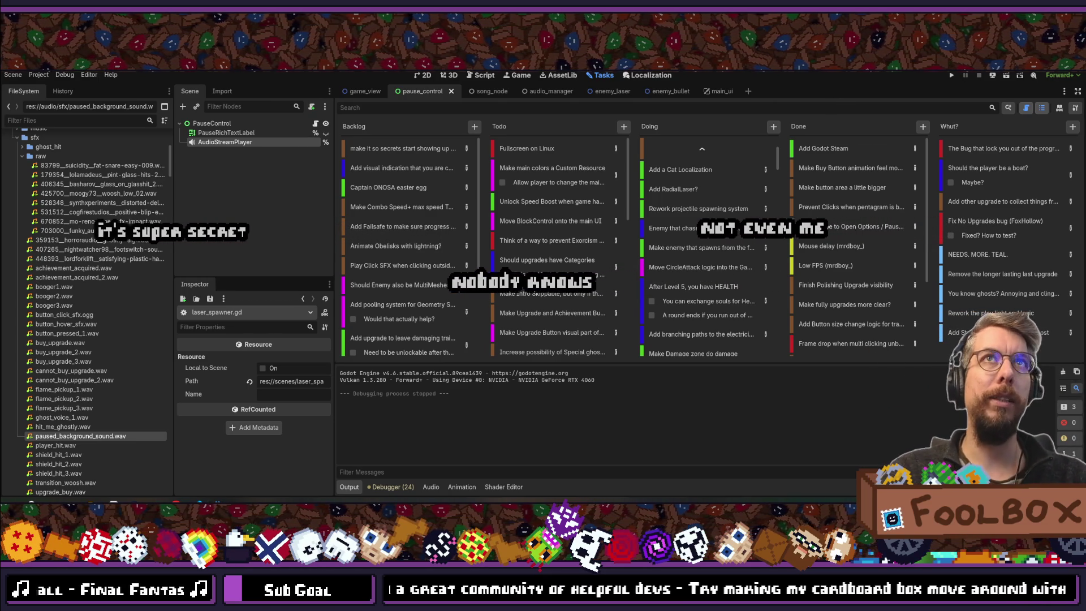
- Search files for 'area' with Quick Open, then switch to the damage_area scene tab
{"action": "key", "text": "alt+shift+o"}
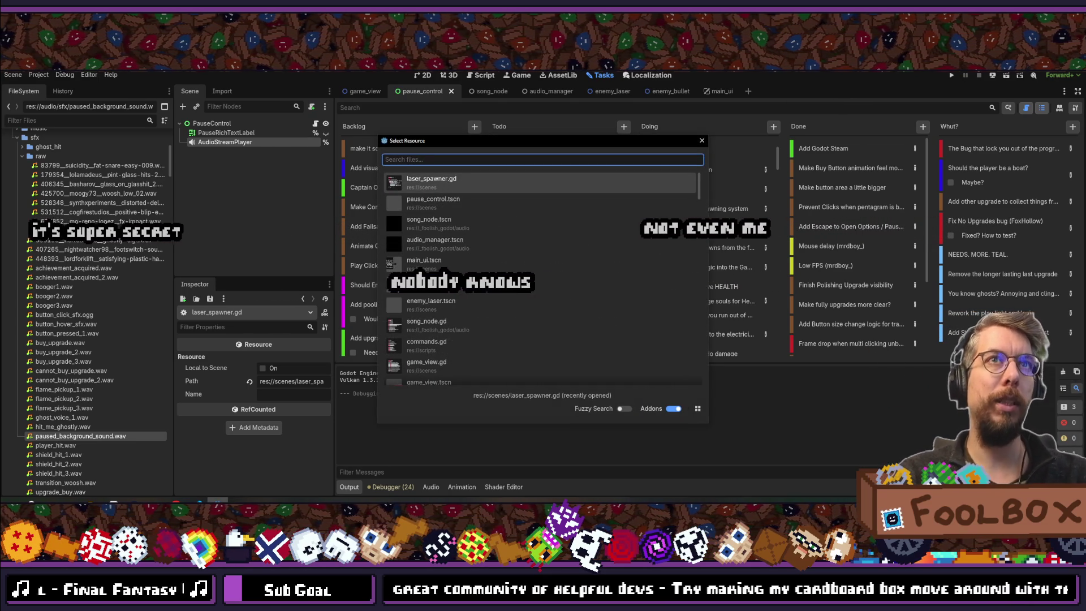
{"action": "type", "text": "area"}
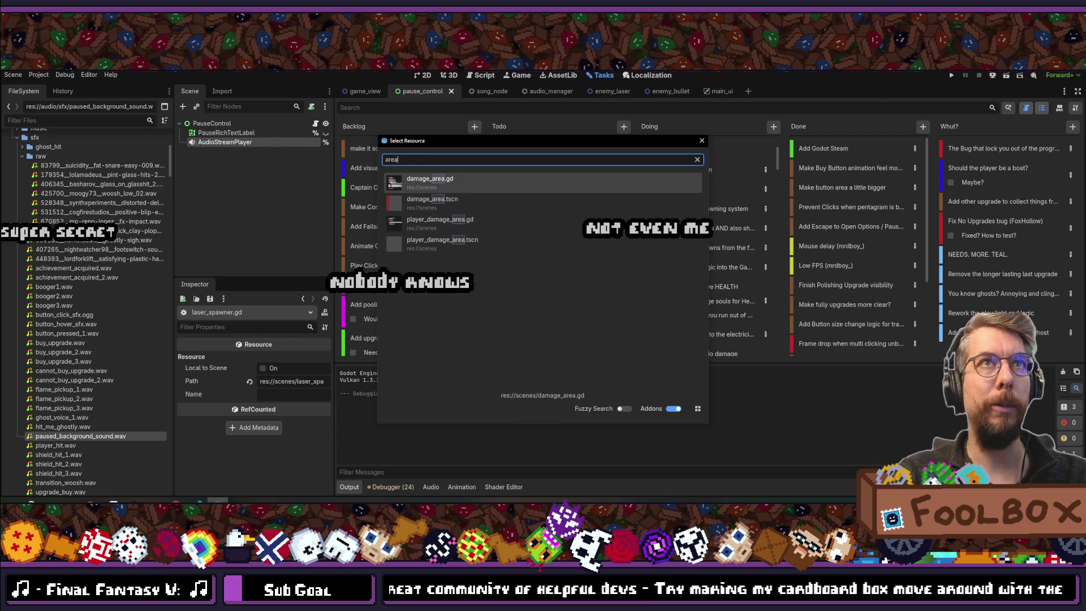
{"action": "key", "text": "Down"}
{"action": "key", "text": "Down"}
{"action": "key", "text": "Escape"}
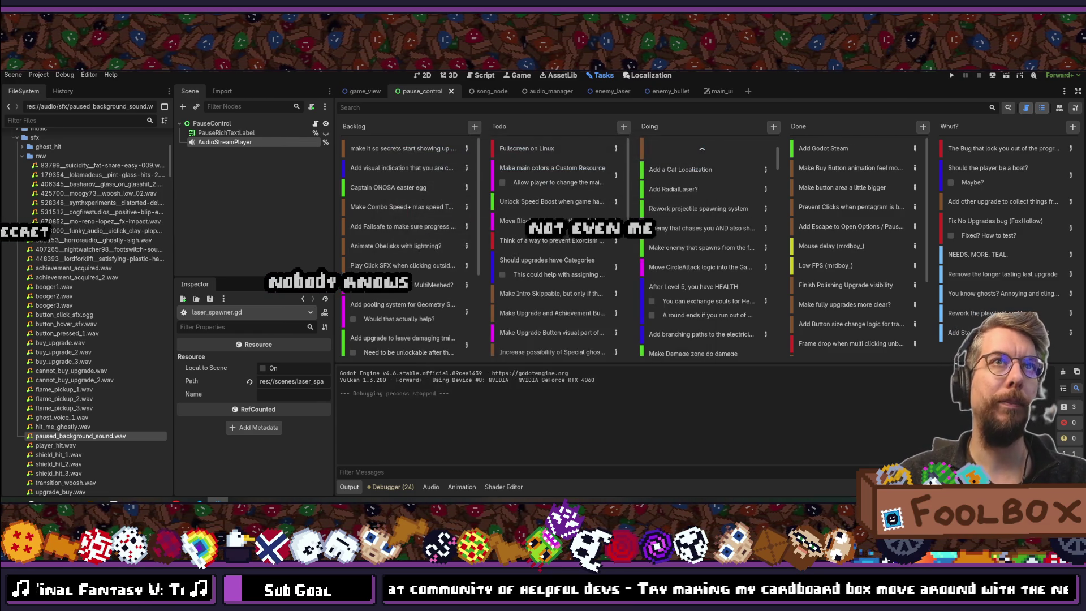
{"action": "left_click", "coordinate": [426, 76]}
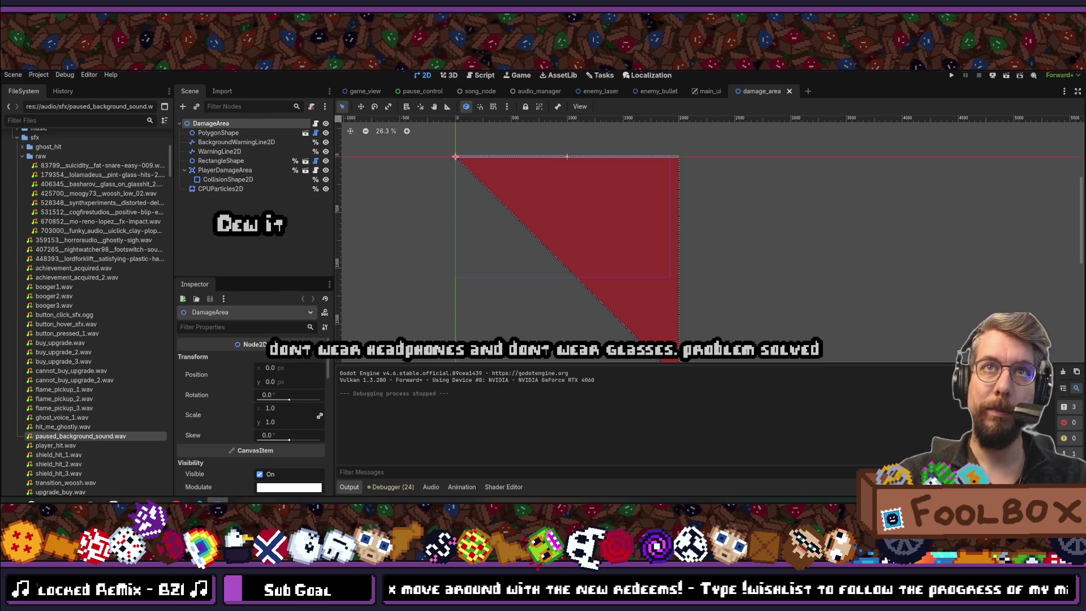
- Inspect the warning line and RectangleShape nodes, then select PolygonShape
{"action": "left_click", "coordinate": [229, 142]}
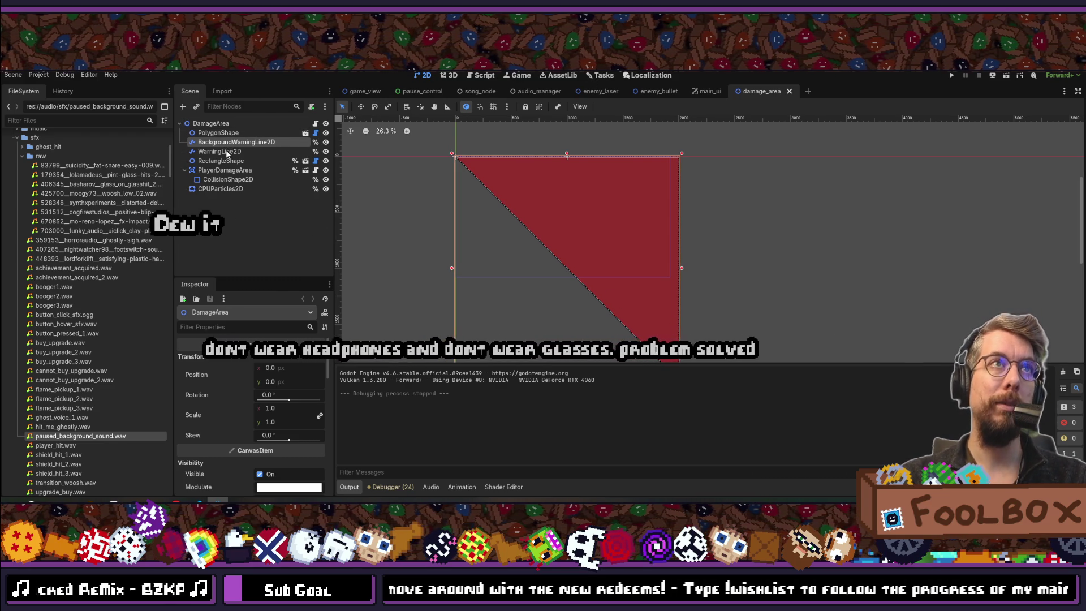
{"action": "left_click", "coordinate": [226, 151]}
{"action": "left_click", "coordinate": [226, 161]}
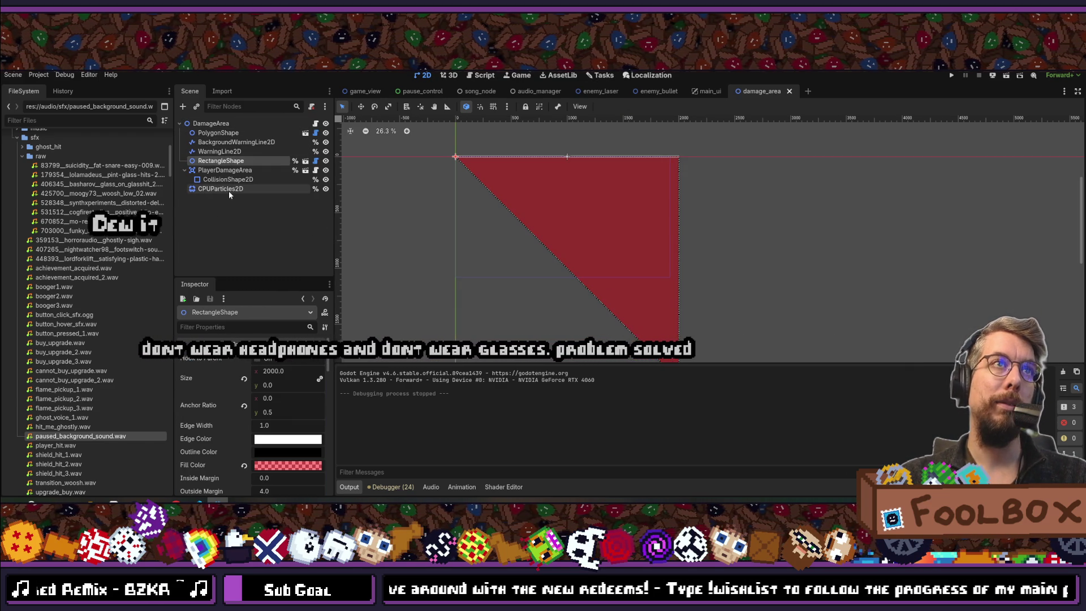
{"action": "left_click", "coordinate": [225, 142]}
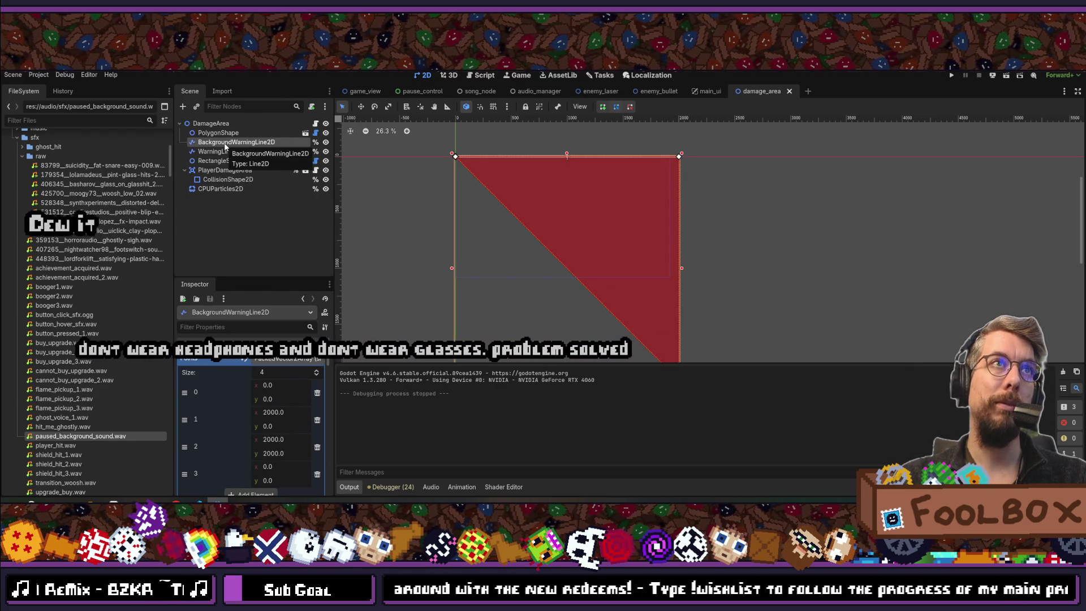
{"action": "left_click", "coordinate": [220, 133]}
{"action": "scroll", "coordinate": [447, 161], "scroll_direction": "up", "scroll_amount": 5}
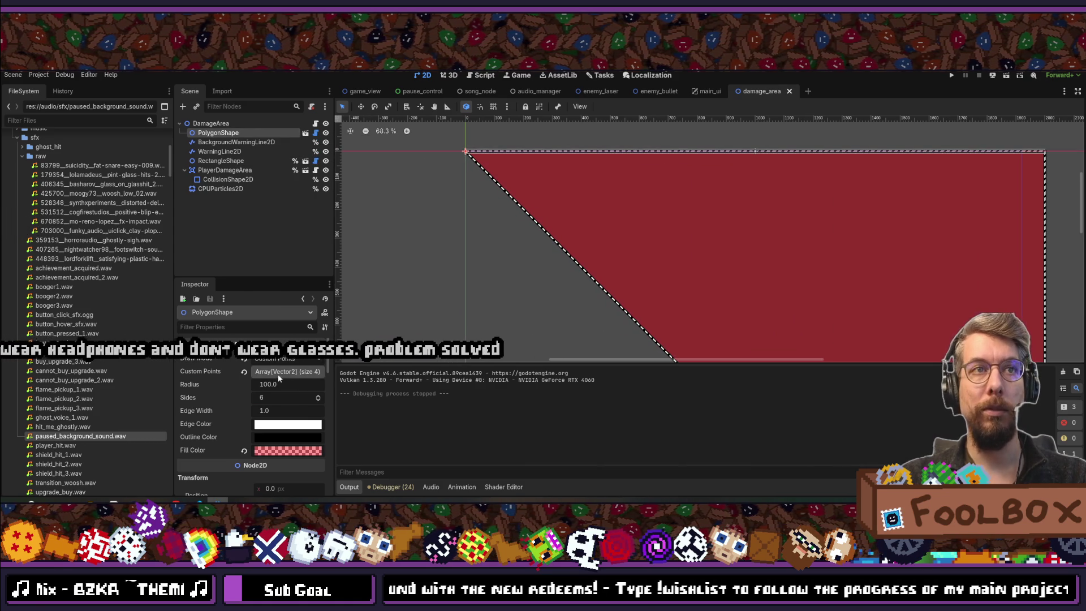
- Set PolygonShape's Draw Mode to Automatic Points with 4 sides, forming a diamond
{"action": "left_click", "coordinate": [269, 359]}
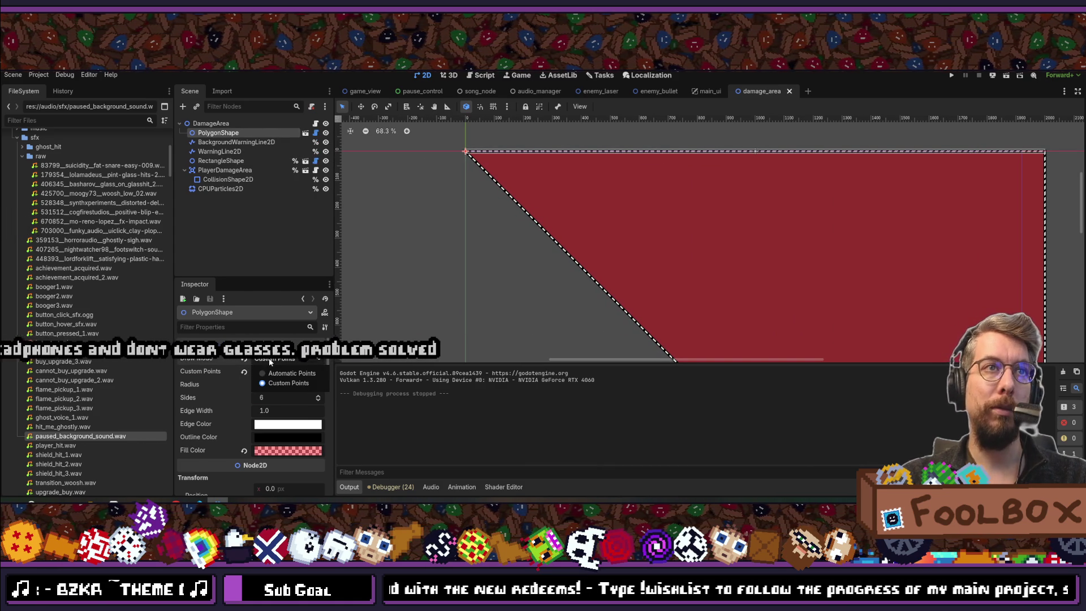
{"action": "left_click", "coordinate": [280, 374]}
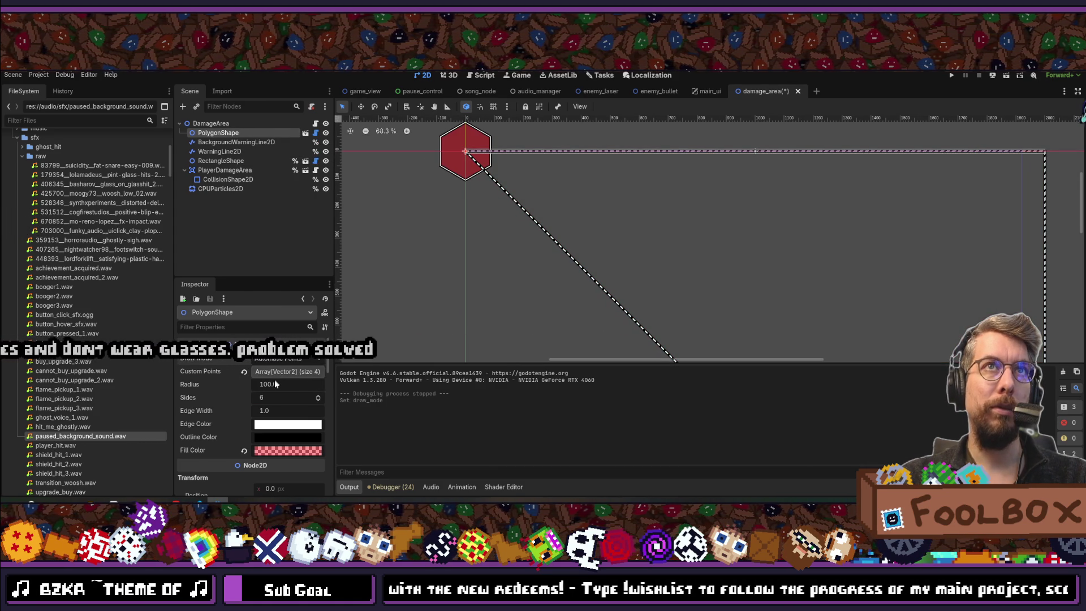
{"action": "left_click", "coordinate": [281, 398]}
{"action": "type", "text": "4"}
{"action": "key", "text": "Return"}
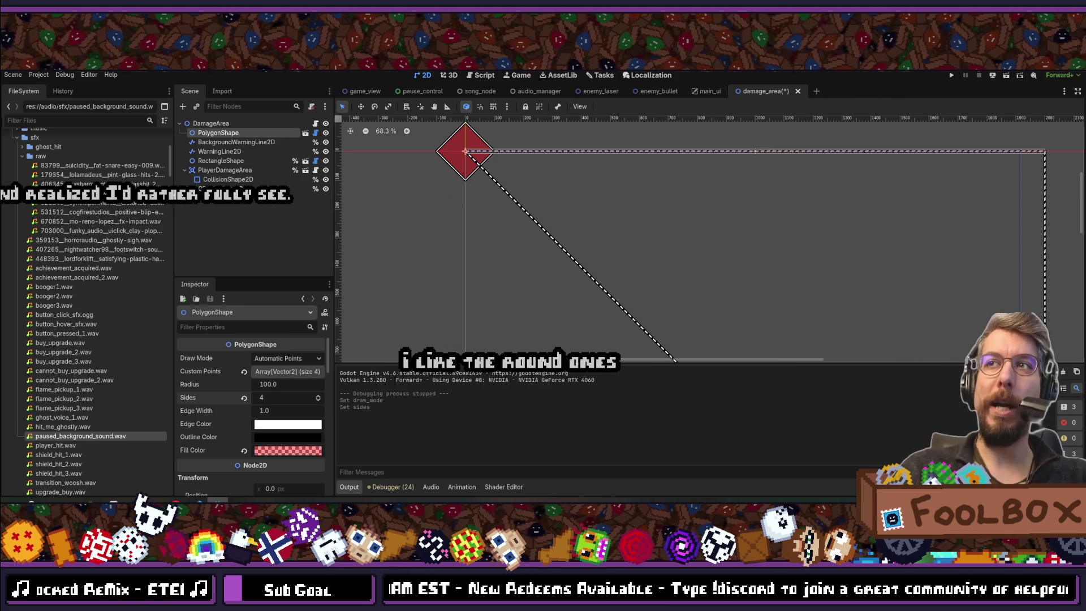
{"action": "left_click", "coordinate": [234, 143]}
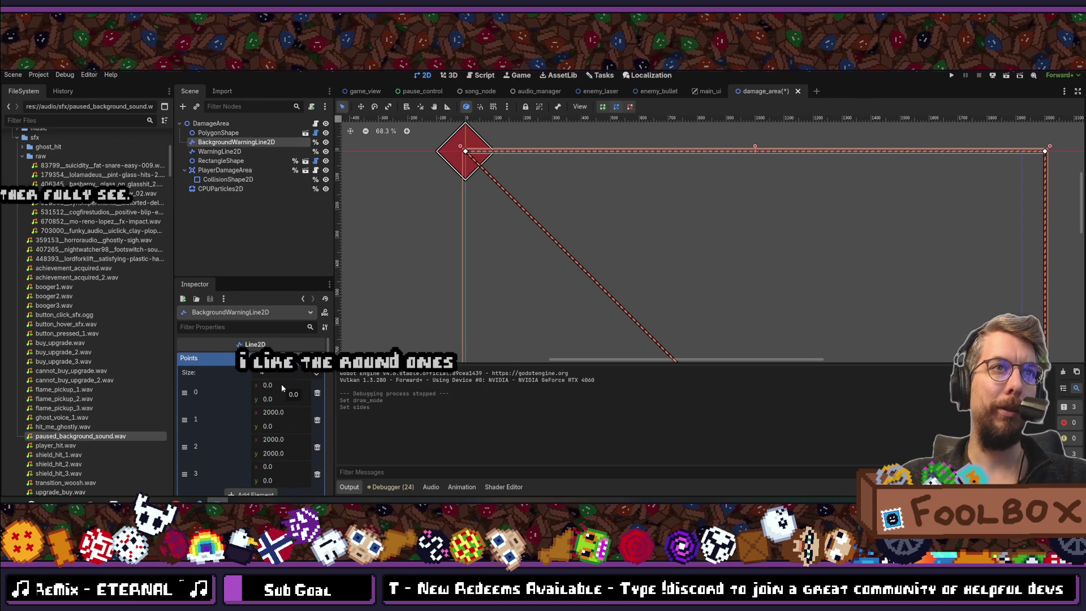
- Set BackgroundWarningLine2D point 0's y to 100 and point 1's x to 100
{"action": "left_click", "coordinate": [226, 133]}
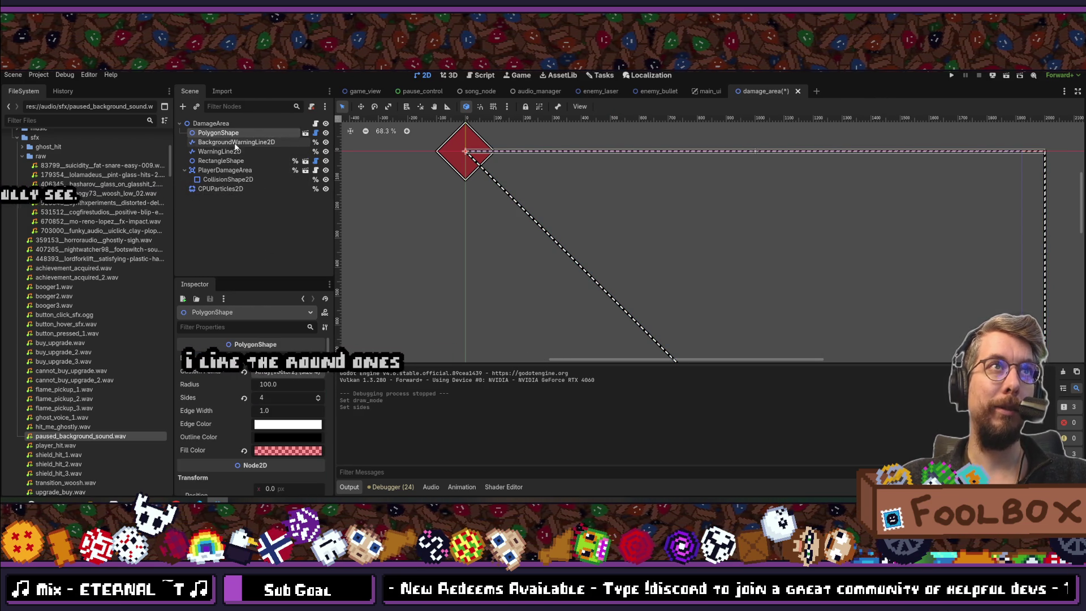
{"action": "left_click", "coordinate": [235, 143]}
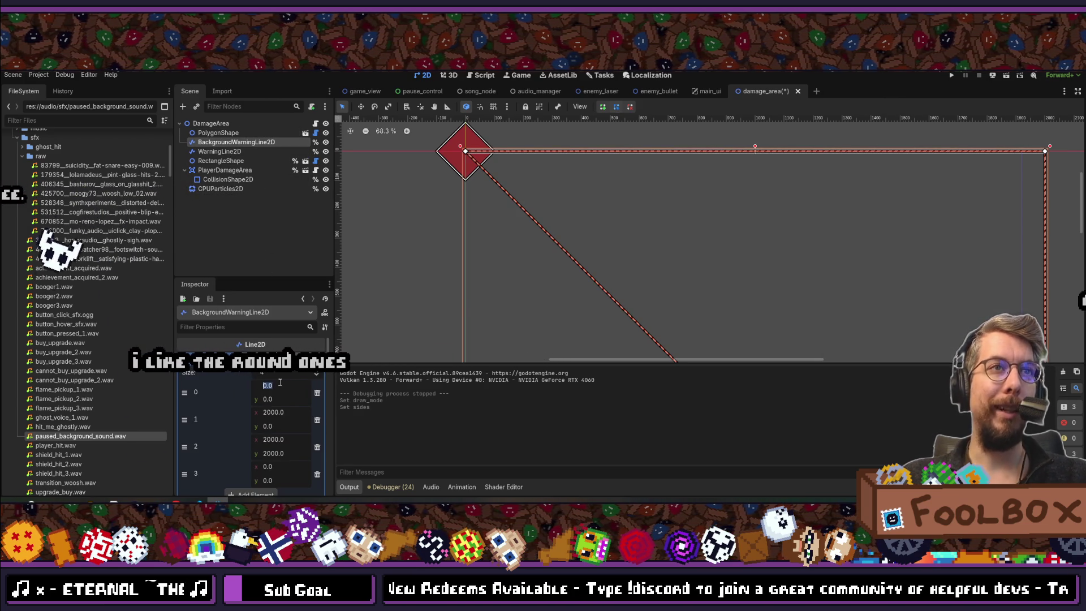
{"action": "left_click", "coordinate": [288, 400]}
{"action": "type", "text": "10"}
{"action": "key", "text": "Return"}
{"action": "left_click", "coordinate": [278, 399]}
{"action": "type", "text": "1"}
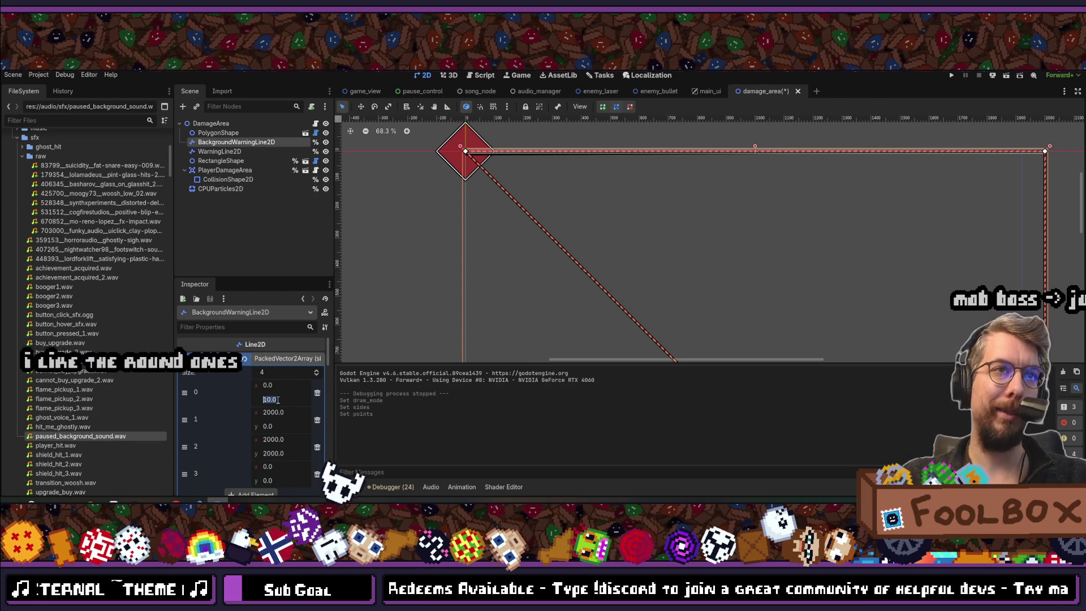
{"action": "type", "text": "00"}
{"action": "key", "text": "Return"}
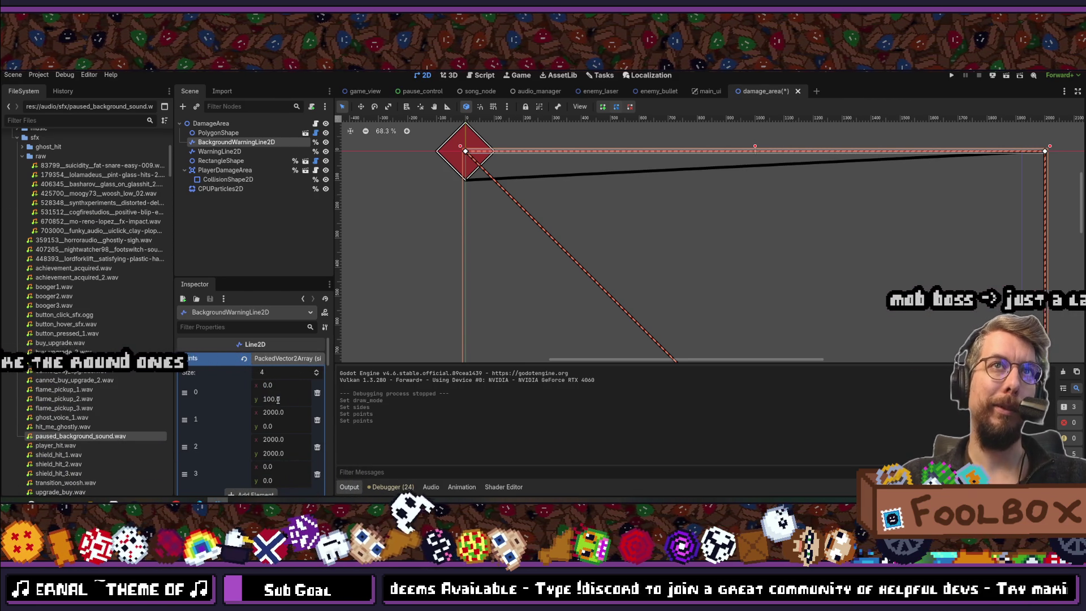
{"action": "left_click", "coordinate": [284, 416]}
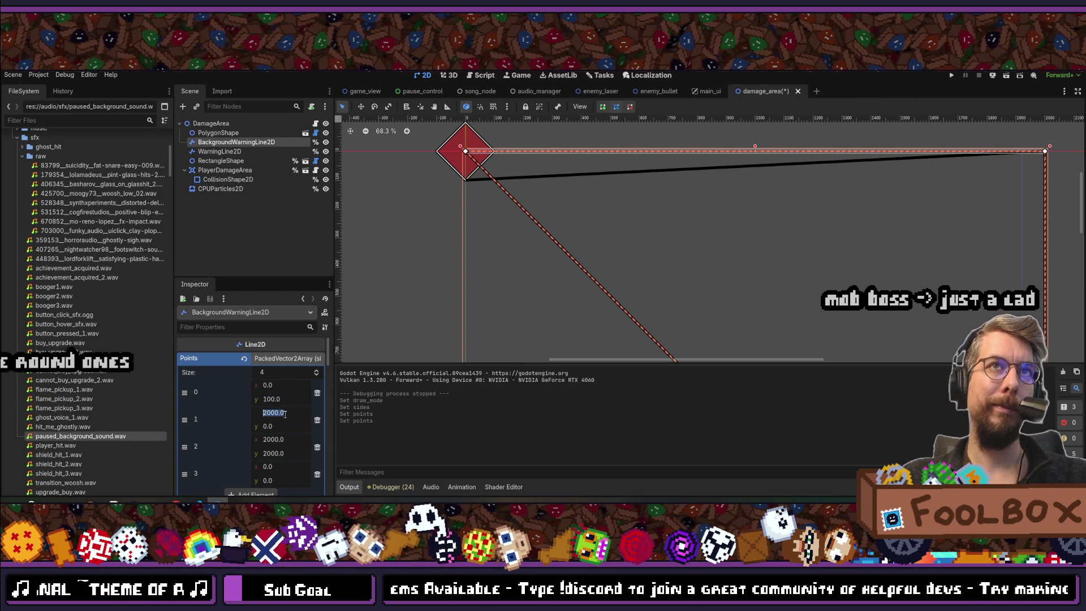
{"action": "type", "text": "1"}
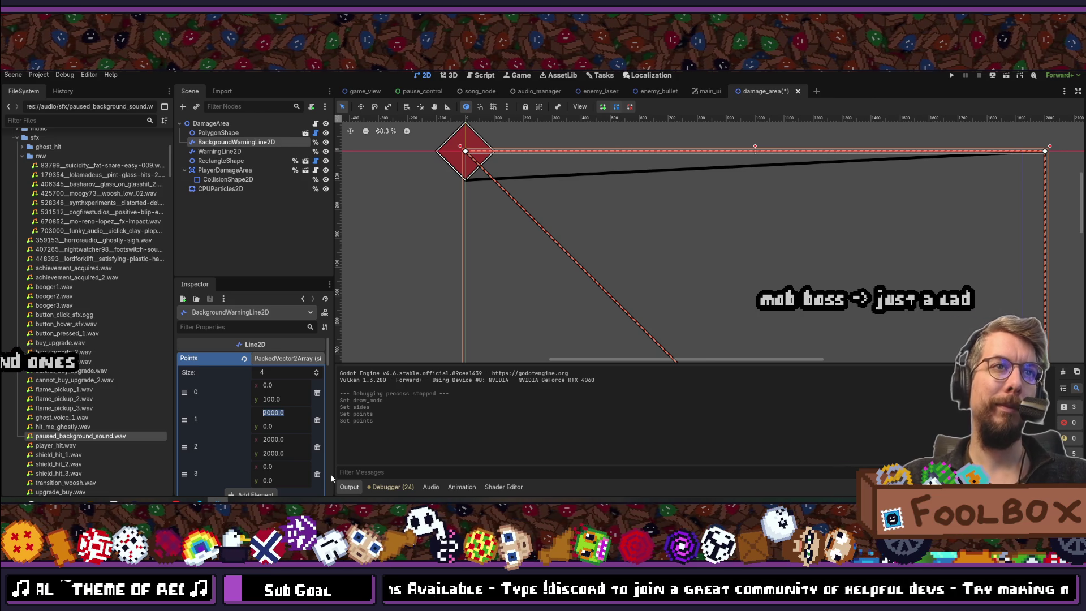
{"action": "type", "text": "00"}
{"action": "key", "text": "Return"}
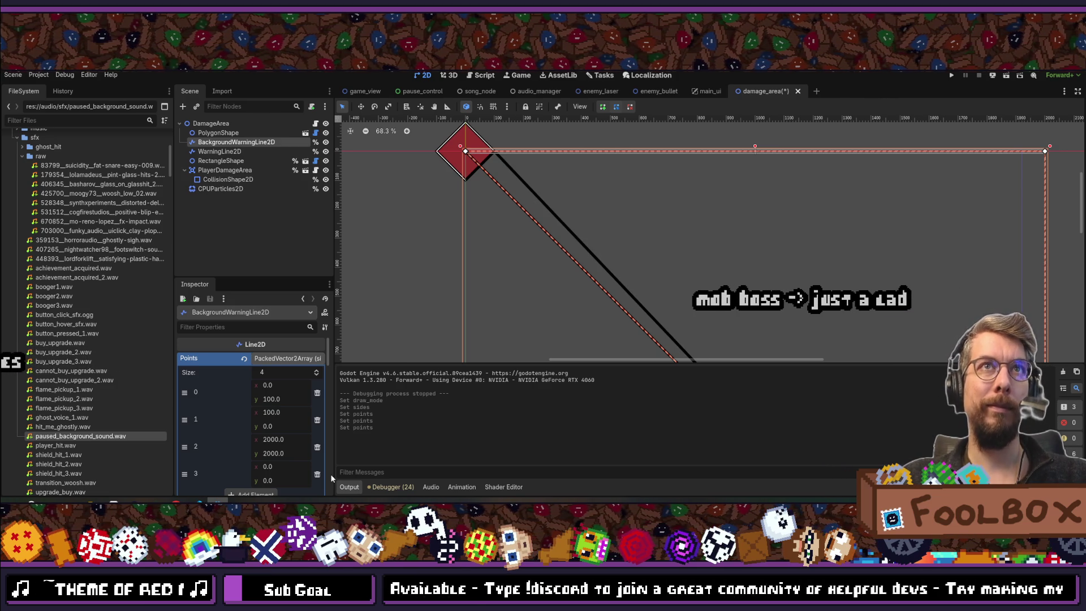
- Set point 2 to (0, -100) and point 3's x to -100
{"action": "left_click", "coordinate": [280, 451]}
{"action": "type", "text": "-100"}
{"action": "key", "text": "Return"}
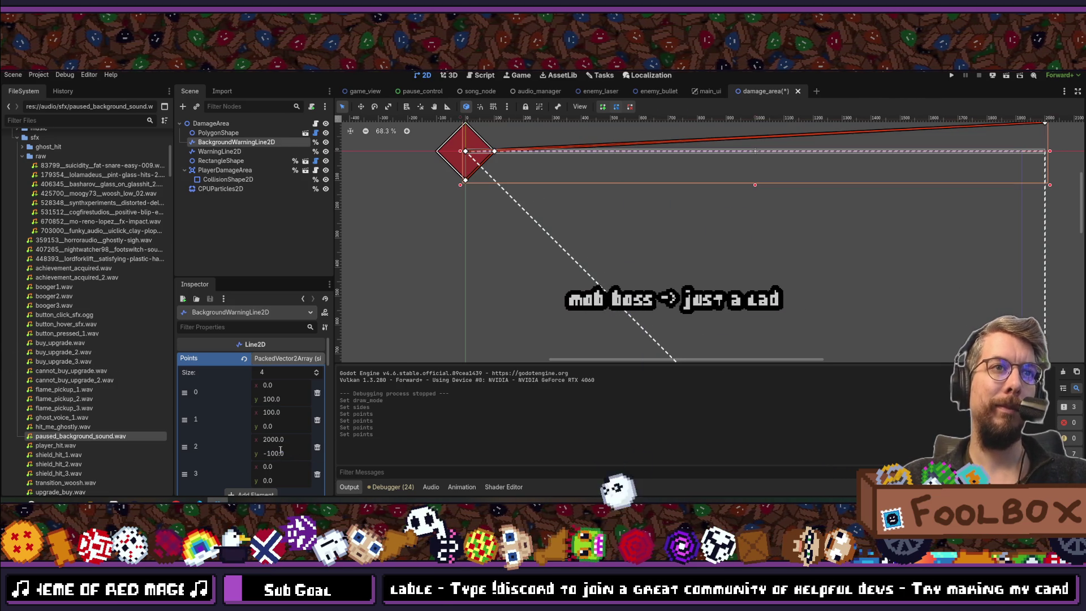
{"action": "left_click", "coordinate": [281, 440]}
{"action": "type", "text": "0"}
{"action": "key", "text": "Return"}
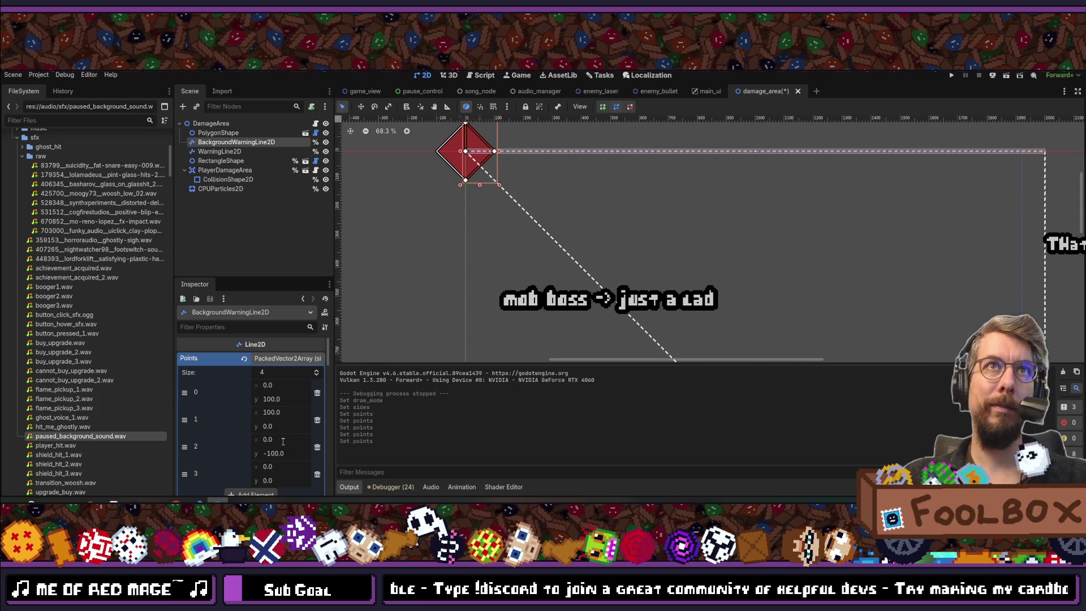
{"action": "scroll", "coordinate": [282, 441], "scroll_direction": "down", "scroll_amount": 1}
{"action": "left_click", "coordinate": [290, 452]}
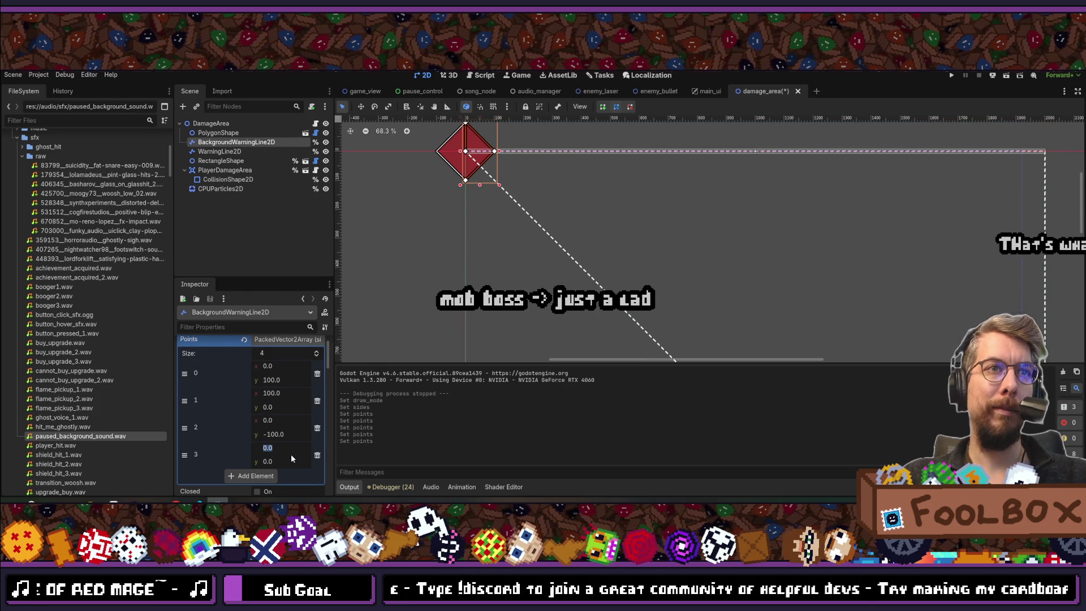
{"action": "type", "text": "-100"}
{"action": "key", "text": "Return"}
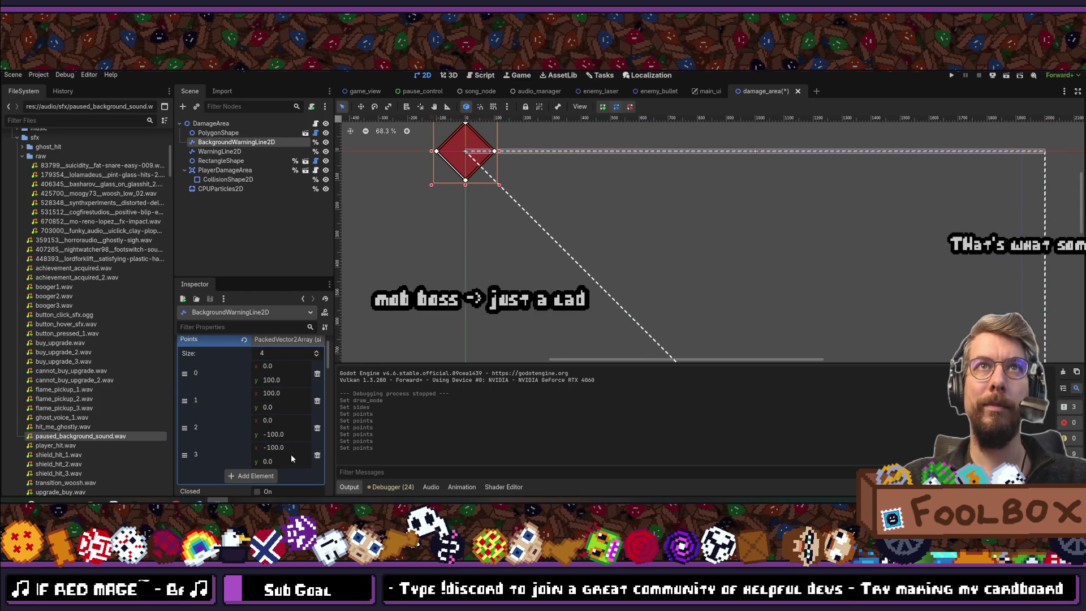
{"action": "scroll", "coordinate": [523, 228], "scroll_direction": "down", "scroll_amount": 1}
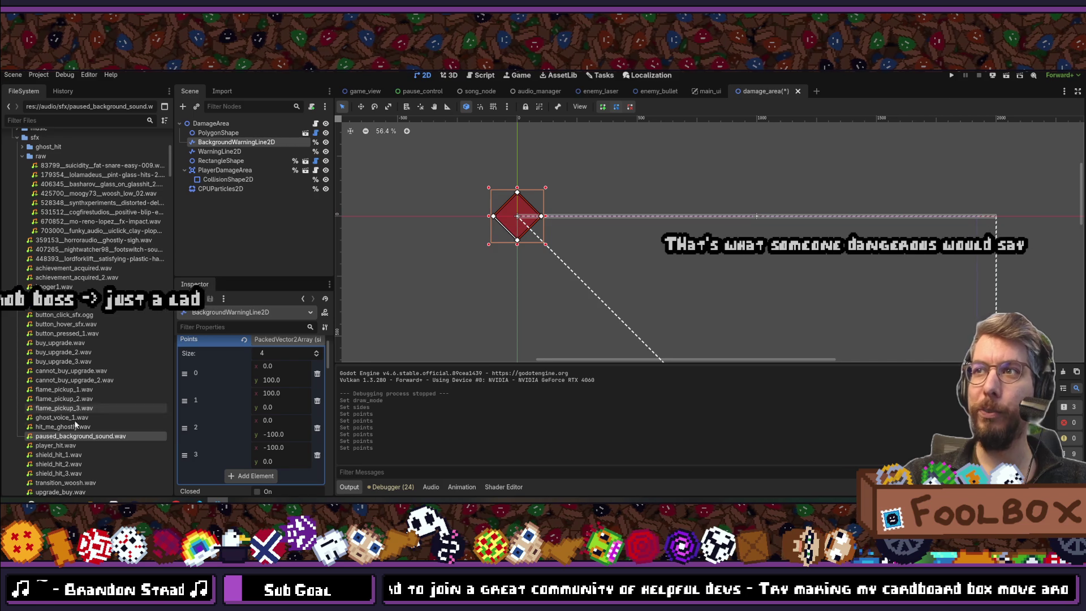
- Set WarningLine2D point 0's y to 100 and point 1's x to 100
{"action": "left_click", "coordinate": [217, 150]}
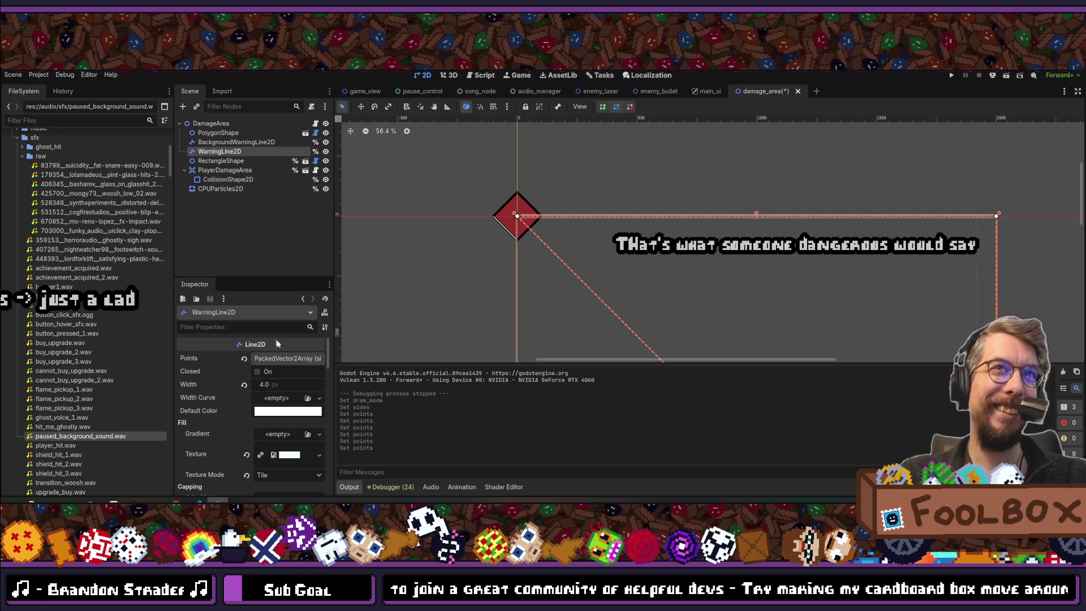
{"action": "left_click", "coordinate": [274, 359]}
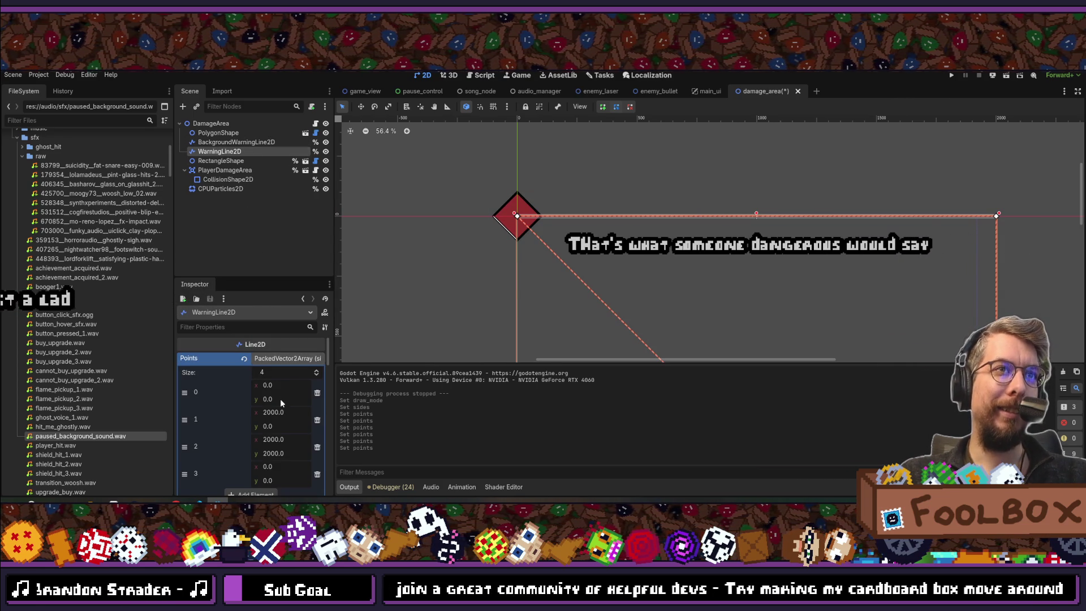
{"action": "left_click", "coordinate": [283, 387]}
{"action": "type", "text": "0"}
{"action": "type", "text": "100"}
{"action": "key", "text": "Return"}
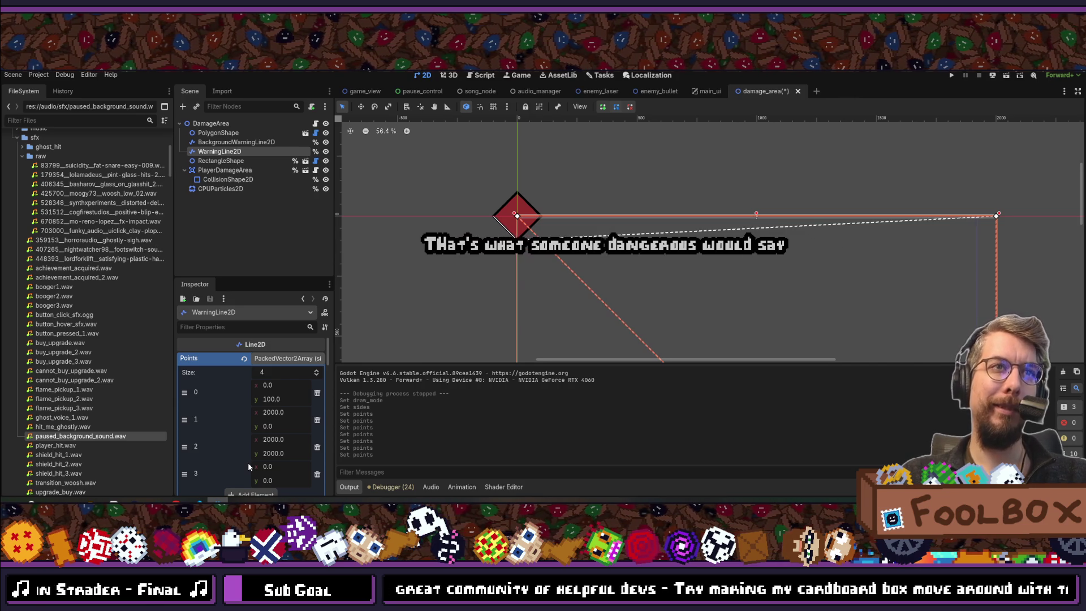
{"action": "type", "text": "00"}
{"action": "key", "text": "Return"}
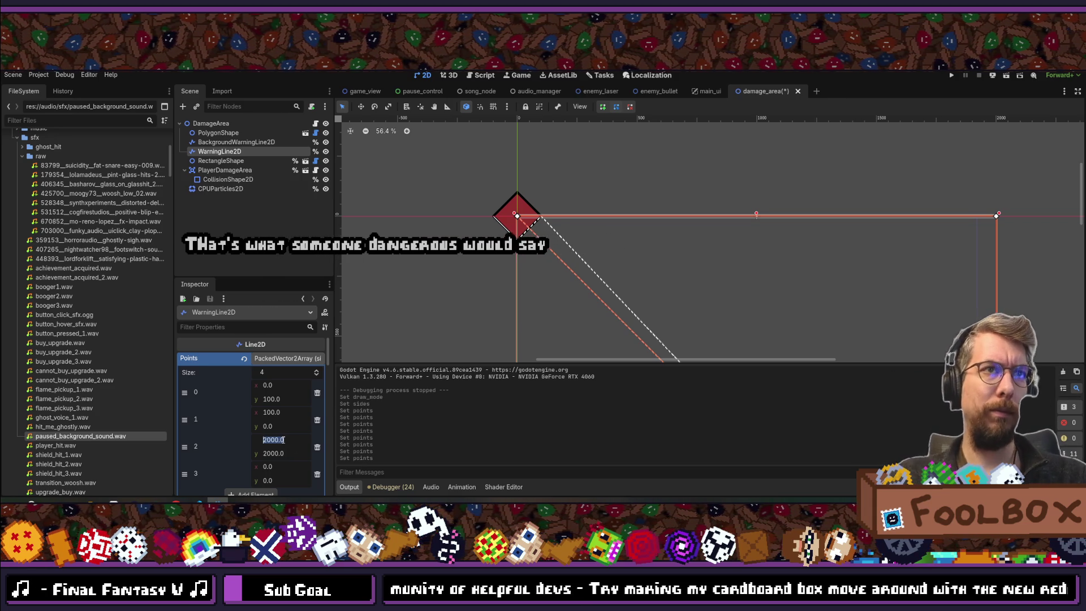
- Set WarningLine2D point 2 to (0, -100) and point 3's x to -100
{"action": "left_click", "coordinate": [284, 452]}
{"action": "type", "text": "-100"}
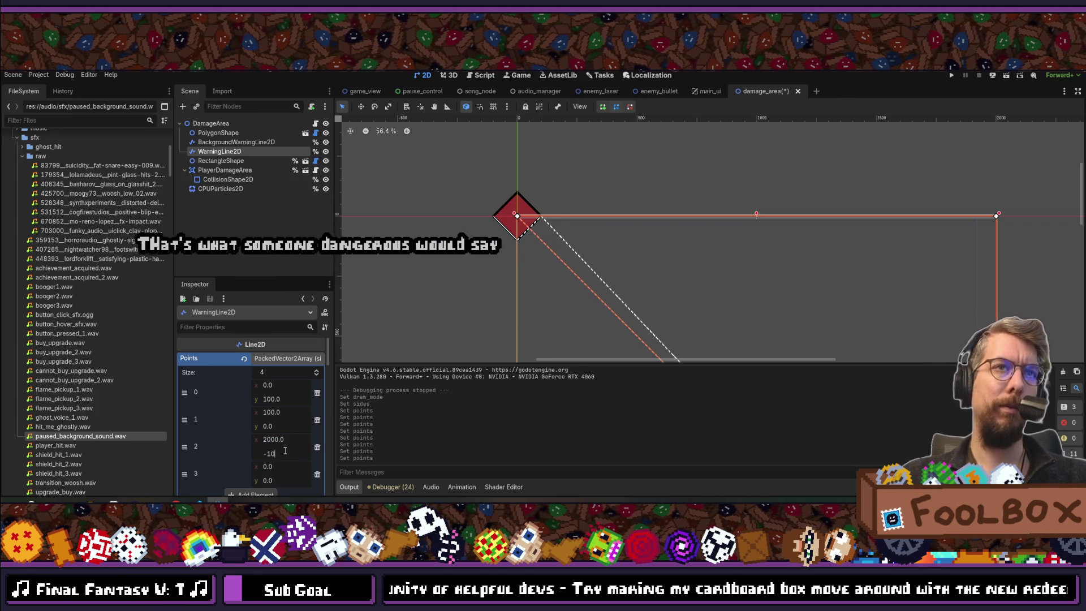
{"action": "key", "text": "Return"}
{"action": "left_click", "coordinate": [280, 439]}
{"action": "type", "text": "0"}
{"action": "key", "text": "Return"}
{"action": "scroll", "coordinate": [280, 442], "scroll_direction": "down", "scroll_amount": 1}
{"action": "left_click", "coordinate": [288, 448]}
{"action": "type", "text": "-100"}
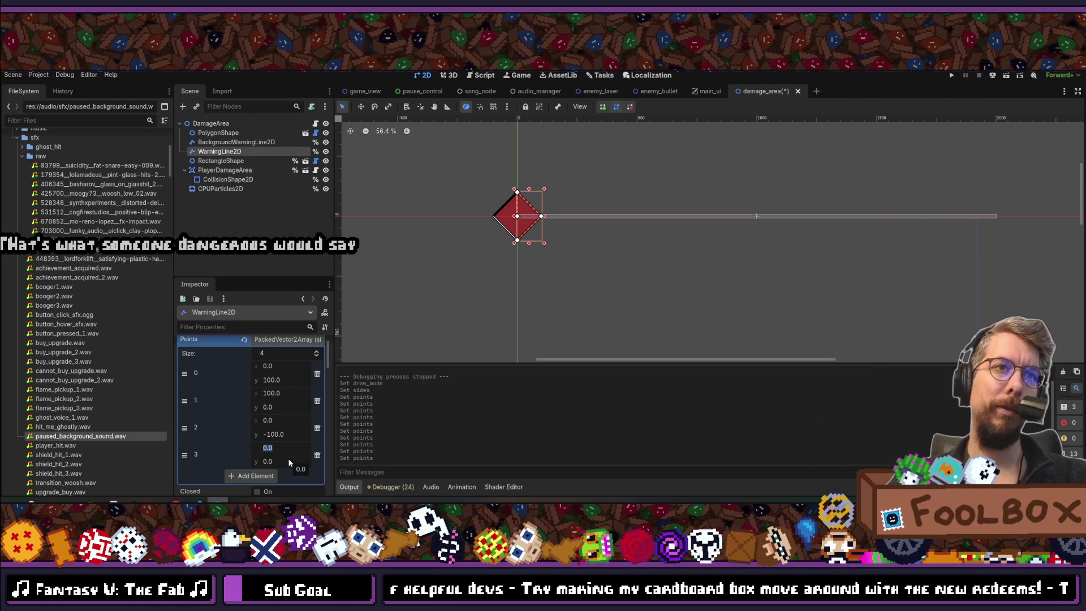
{"action": "key", "text": "Return"}
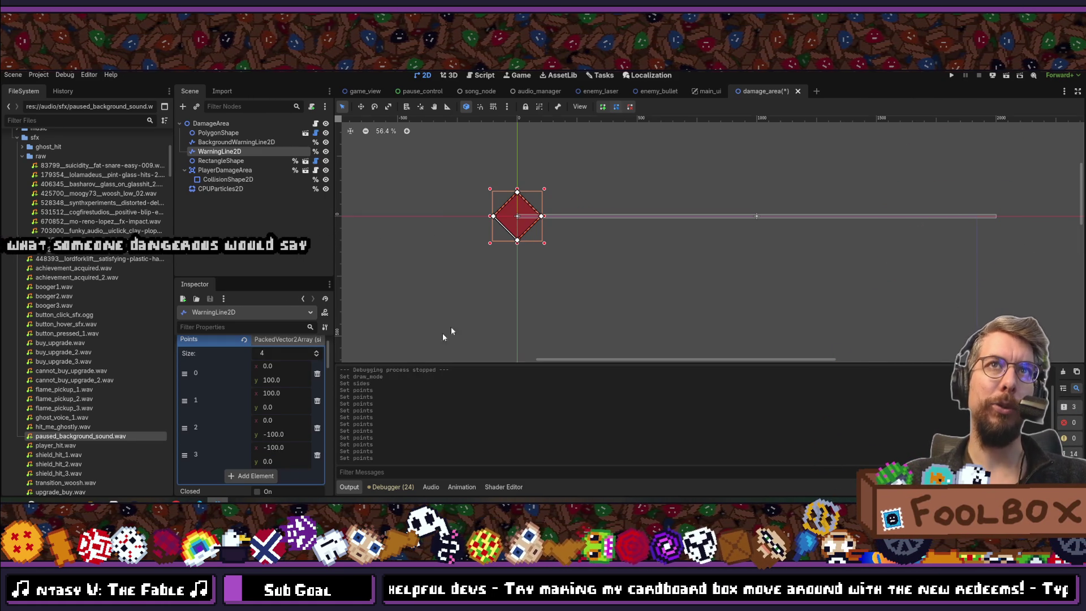
- Review WarningLine2D's diamond points and collapse its Points array
{"action": "left_click", "coordinate": [593, 287]}
{"action": "scroll", "coordinate": [498, 234], "scroll_direction": "up", "scroll_amount": 5}
{"action": "scroll", "coordinate": [530, 232], "scroll_direction": "up", "scroll_amount": 10}
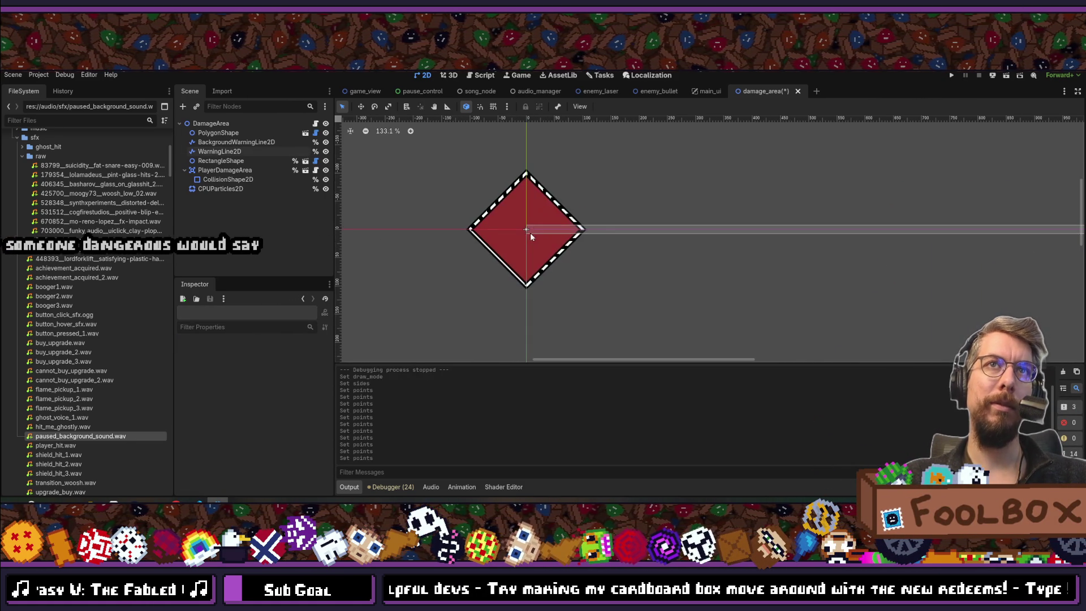
{"action": "scroll", "coordinate": [521, 239], "scroll_direction": "down", "scroll_amount": 4}
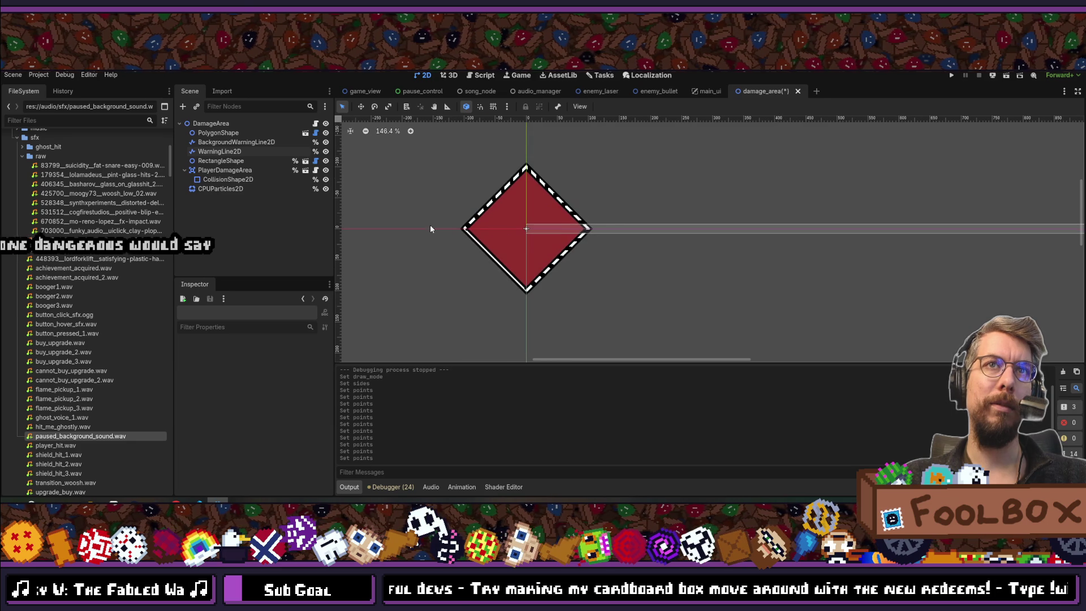
{"action": "left_click", "coordinate": [214, 151]}
{"action": "scroll", "coordinate": [252, 411], "scroll_direction": "down", "scroll_amount": 3}
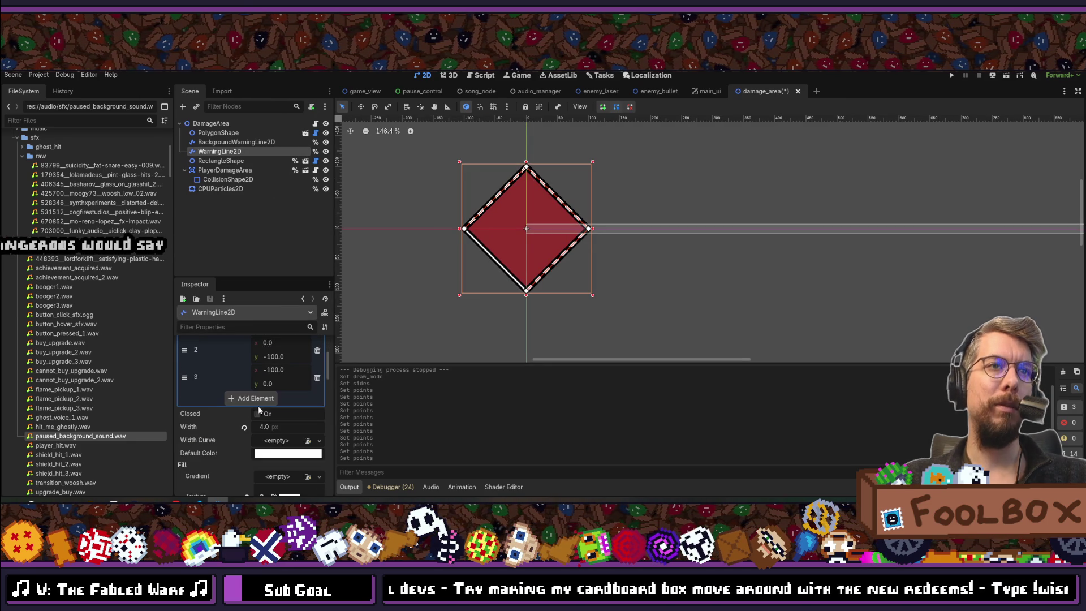
{"action": "scroll", "coordinate": [256, 377], "scroll_direction": "up", "scroll_amount": 3}
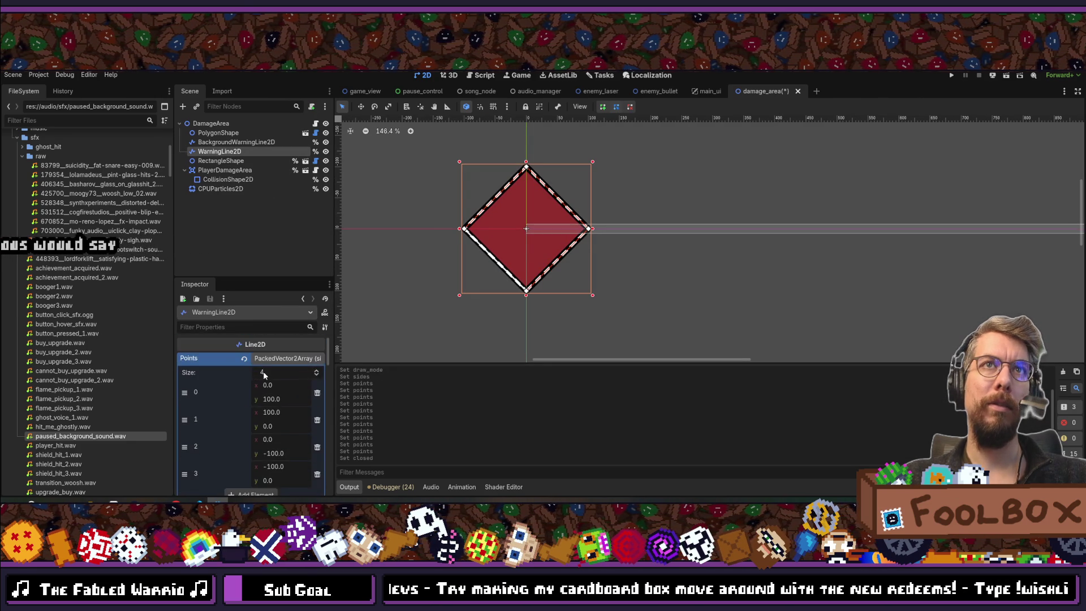
{"action": "left_click", "coordinate": [274, 360]}
{"action": "left_click", "coordinate": [736, 310]}
{"action": "scroll", "coordinate": [558, 240], "scroll_direction": "down", "scroll_amount": 2}
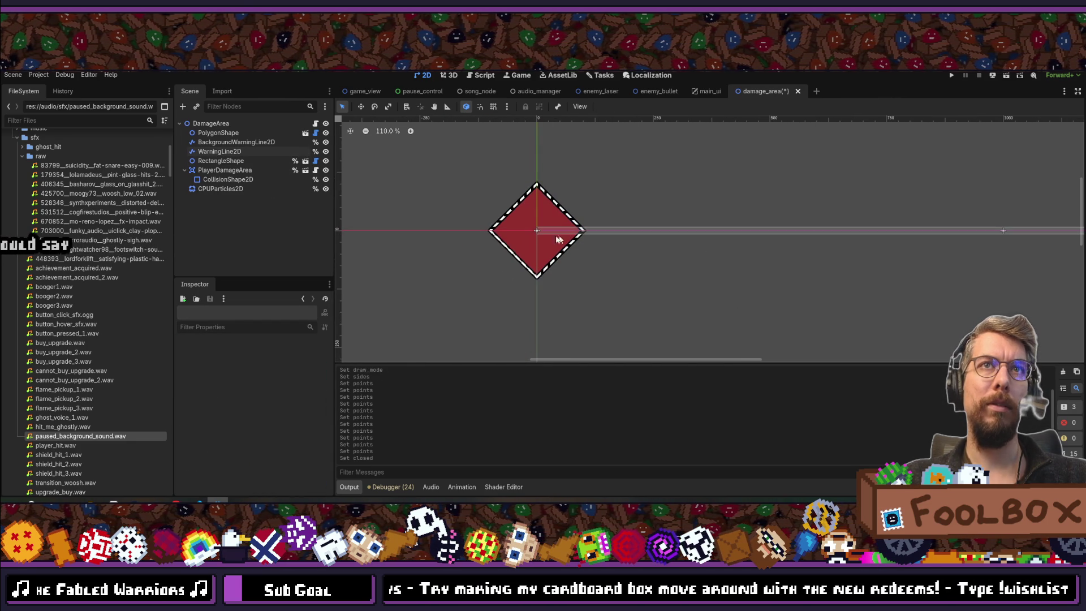
{"action": "left_click", "coordinate": [224, 161]}
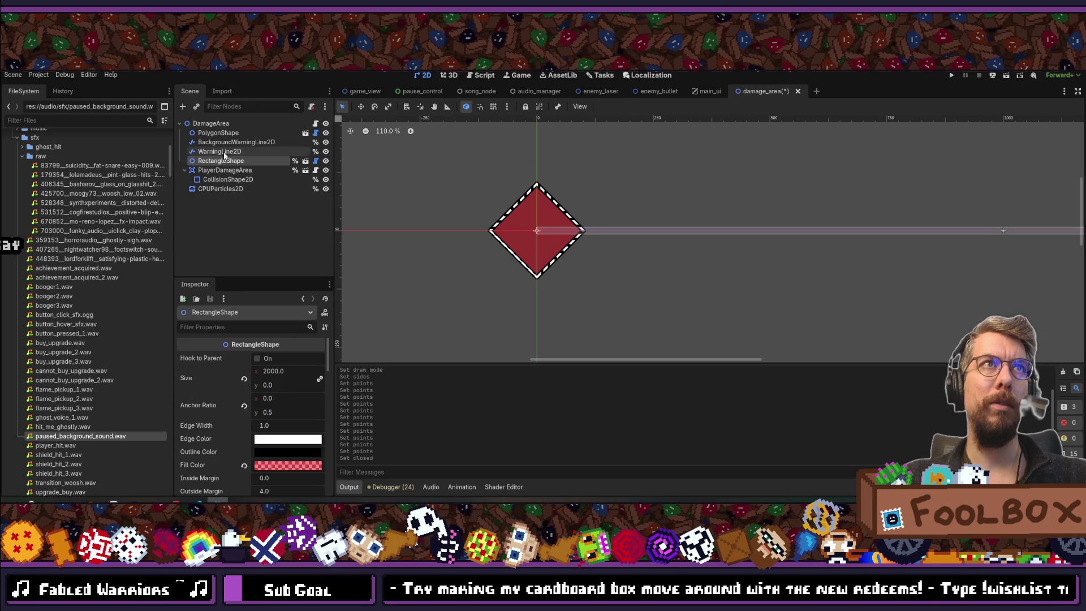
- Toggle visibility of both warning lines to compare their outlines
{"action": "left_click", "coordinate": [224, 152]}
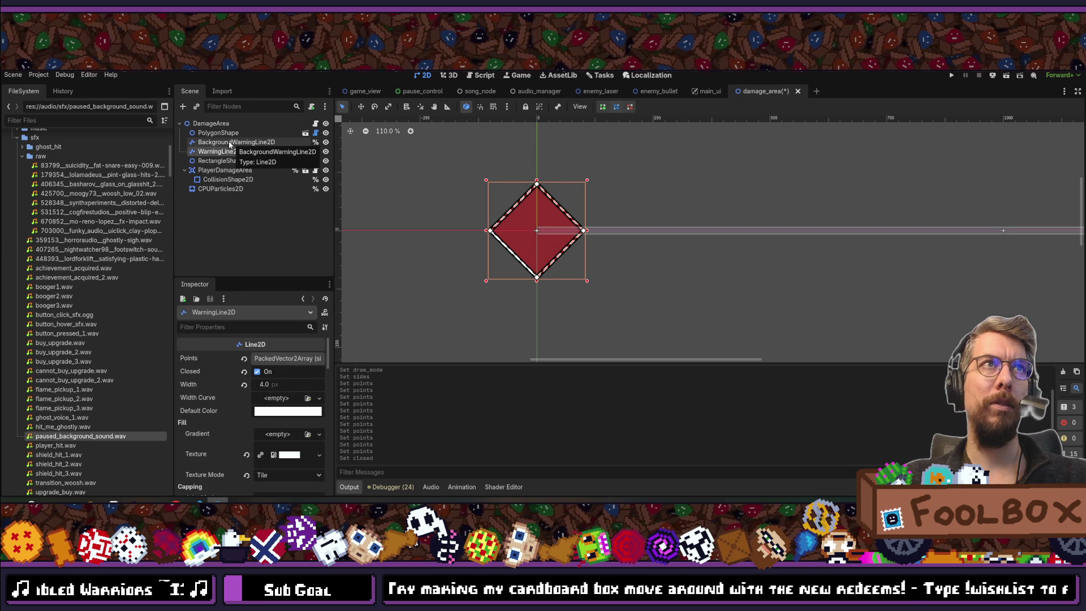
{"action": "left_click", "coordinate": [232, 143]}
{"action": "left_click", "coordinate": [326, 142]}
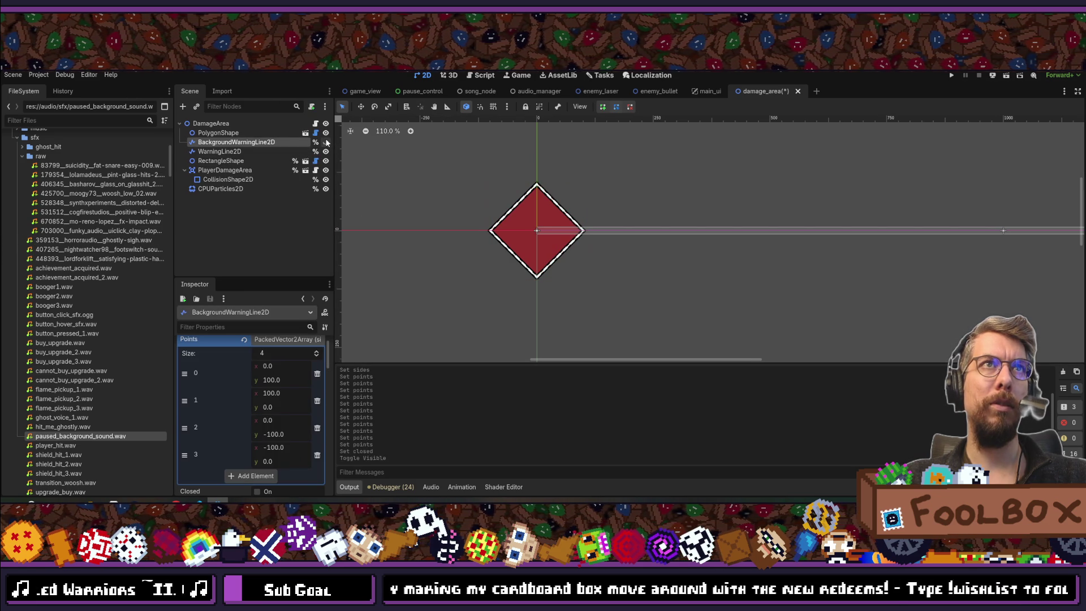
{"action": "left_click", "coordinate": [326, 142]}
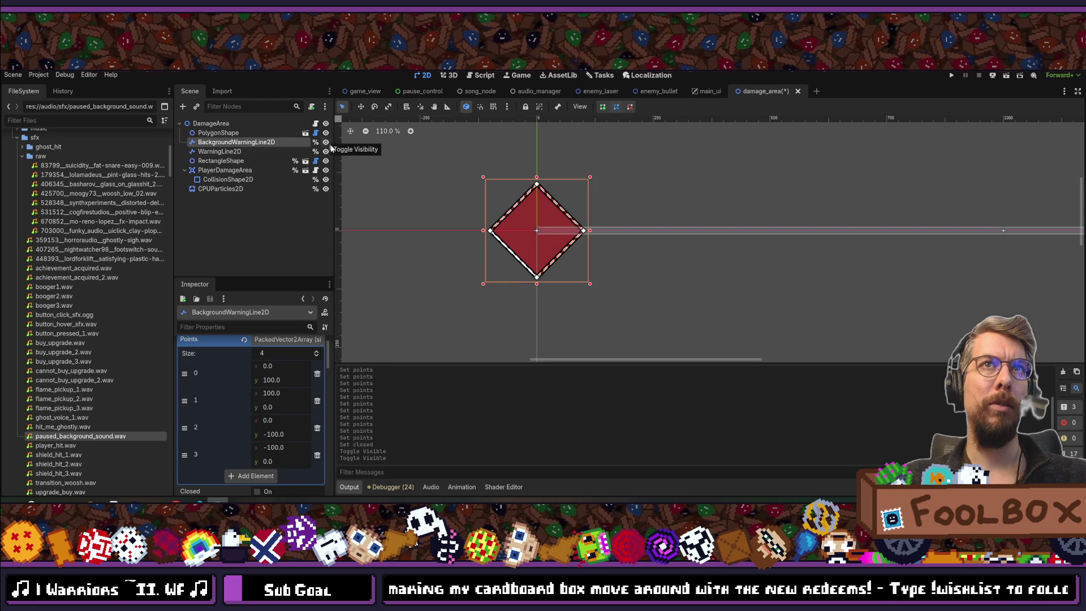
{"action": "left_click", "coordinate": [382, 171]}
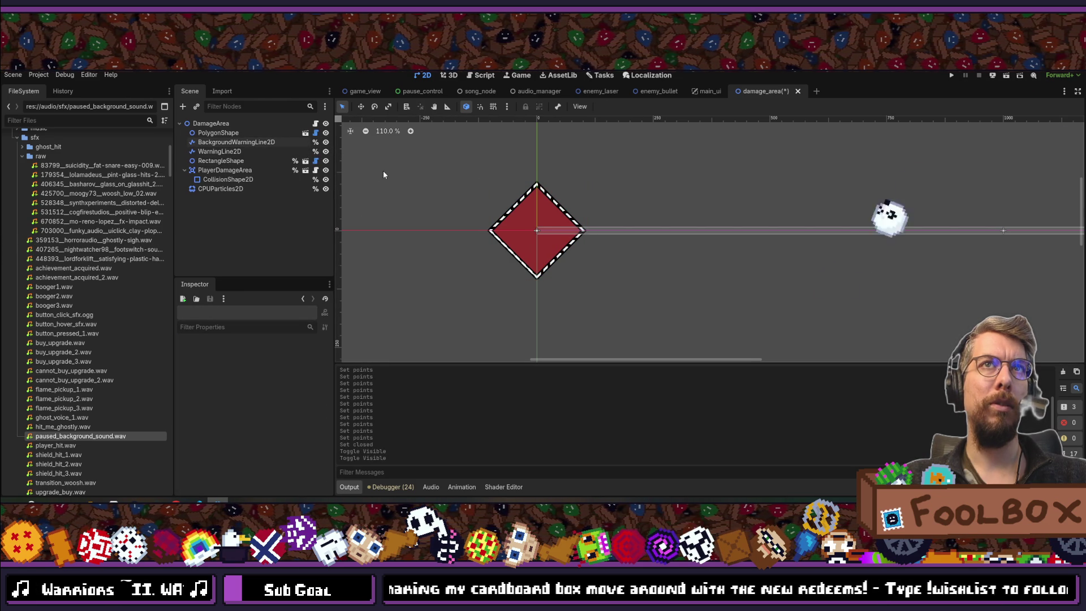
{"action": "left_click", "coordinate": [326, 152]}
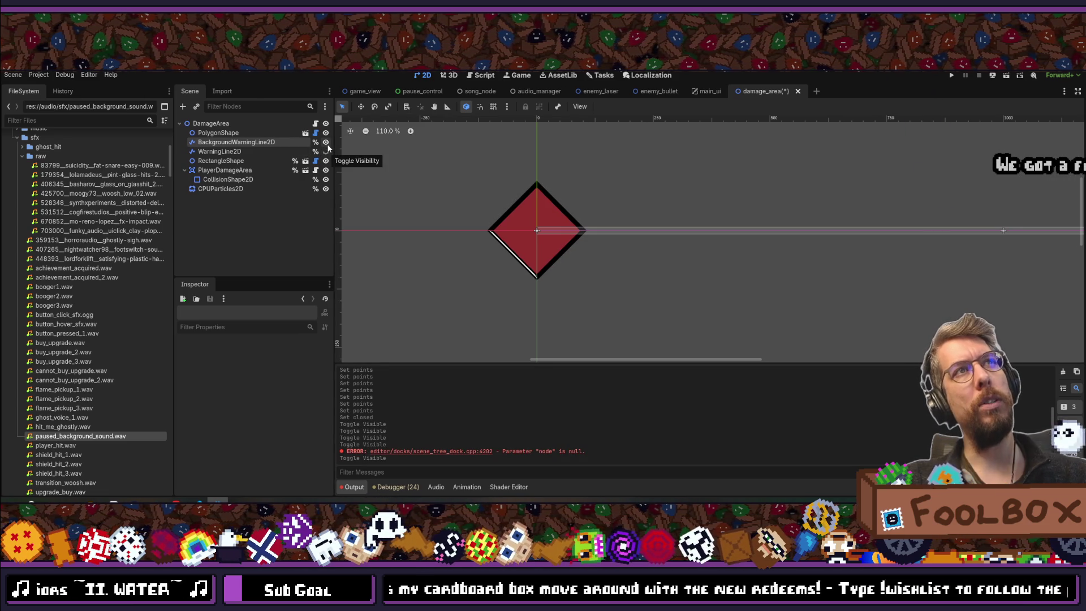
{"action": "left_click", "coordinate": [326, 152]}
- Enable Closed on BackgroundWarningLine2D so it loops around the diamond
{"action": "left_click", "coordinate": [272, 143]}
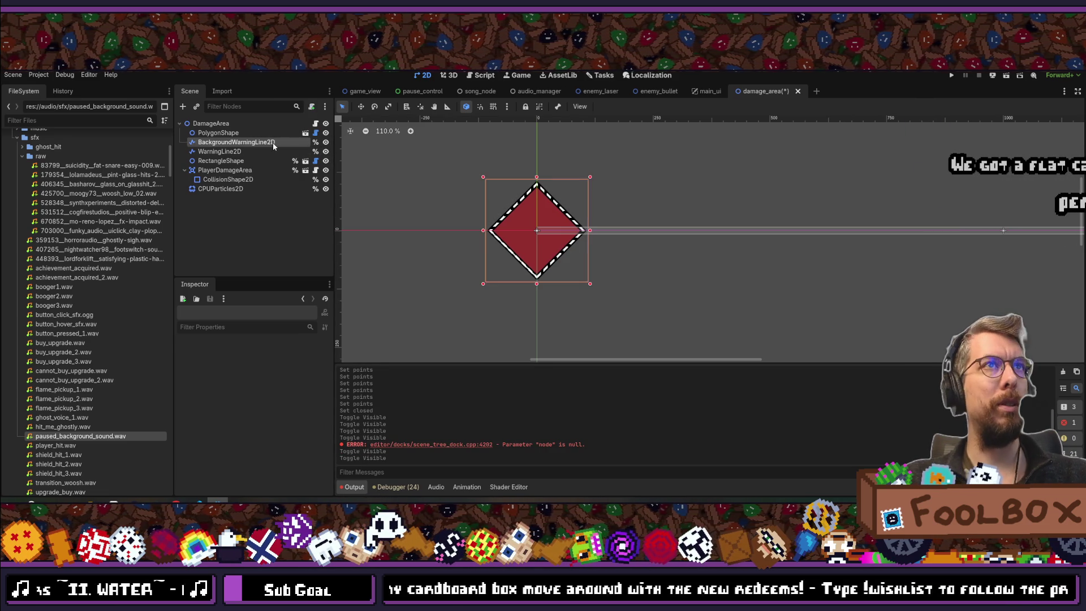
{"action": "left_click", "coordinate": [273, 342]}
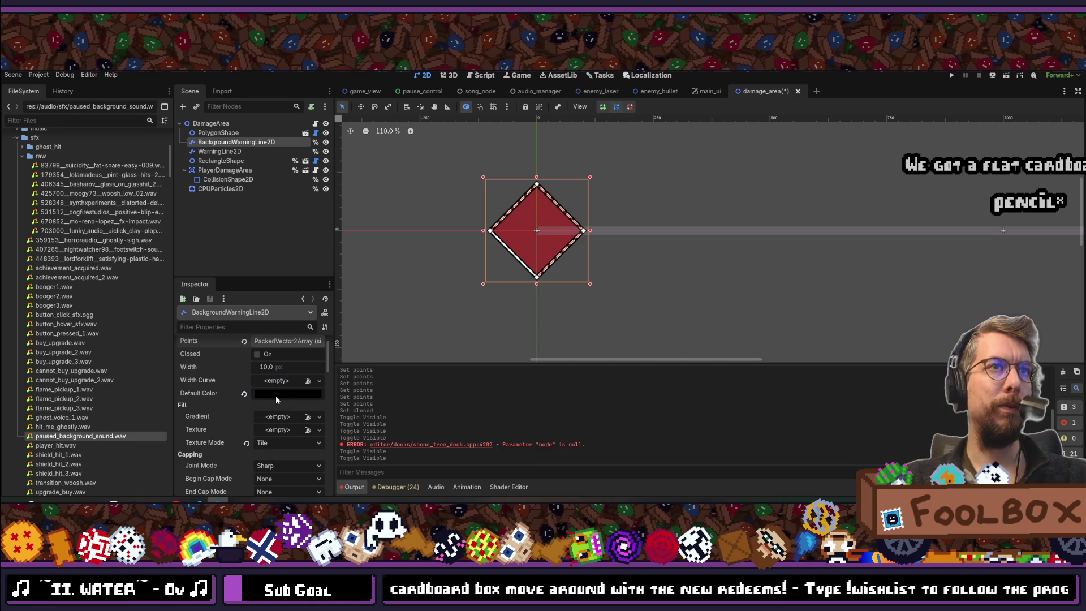
{"action": "left_click", "coordinate": [258, 354]}
{"action": "left_click", "coordinate": [759, 283]}
{"action": "scroll", "coordinate": [501, 218], "scroll_direction": "down", "scroll_amount": 3}
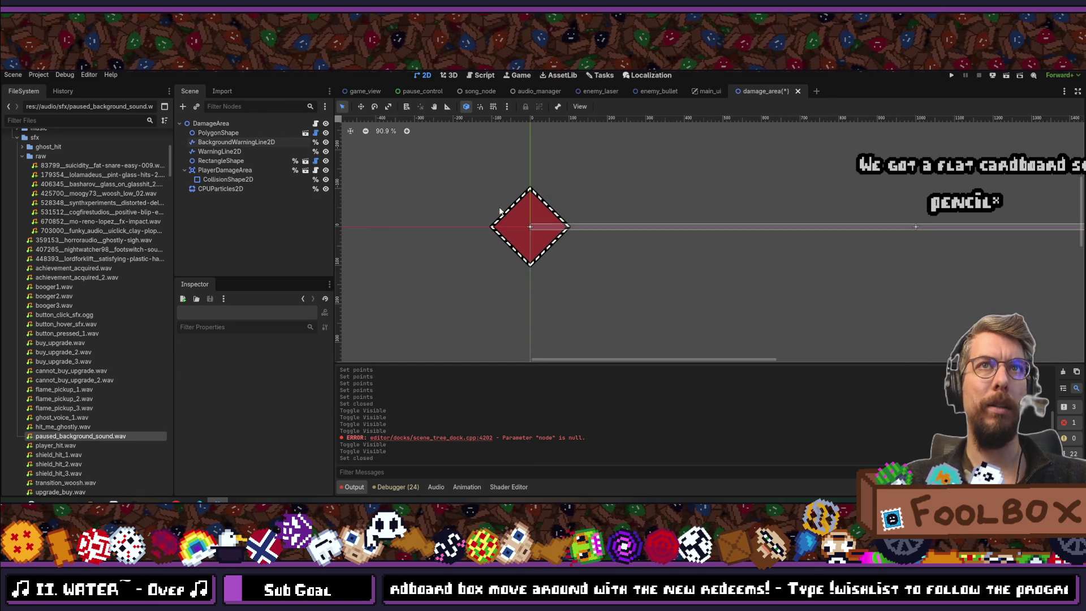
{"action": "scroll", "coordinate": [501, 214], "scroll_direction": "down", "scroll_amount": 5}
{"action": "scroll", "coordinate": [538, 235], "scroll_direction": "up", "scroll_amount": 10}
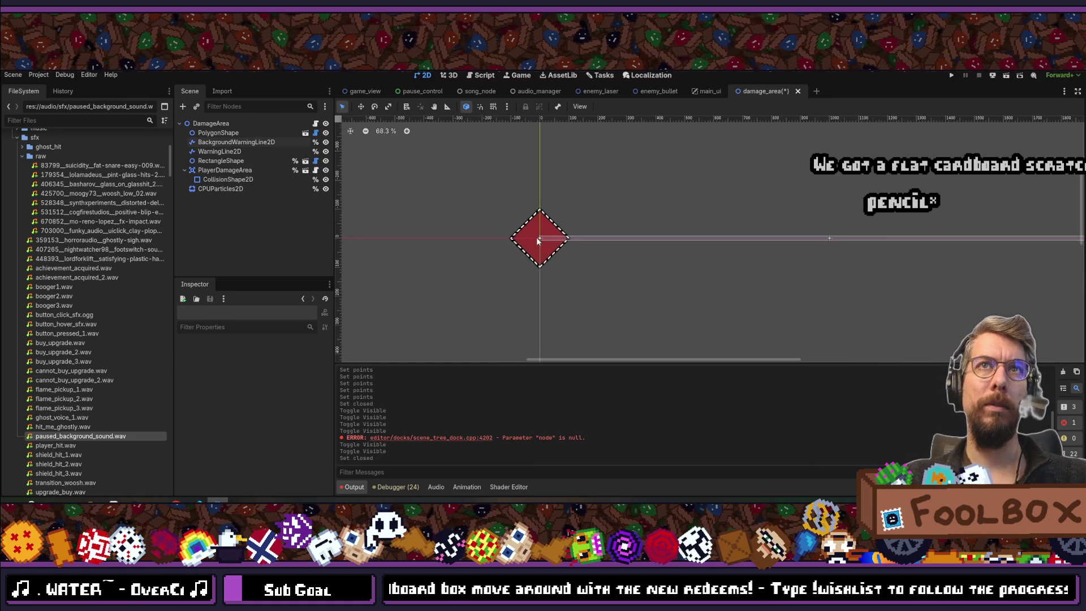
{"action": "left_click", "coordinate": [209, 180]}
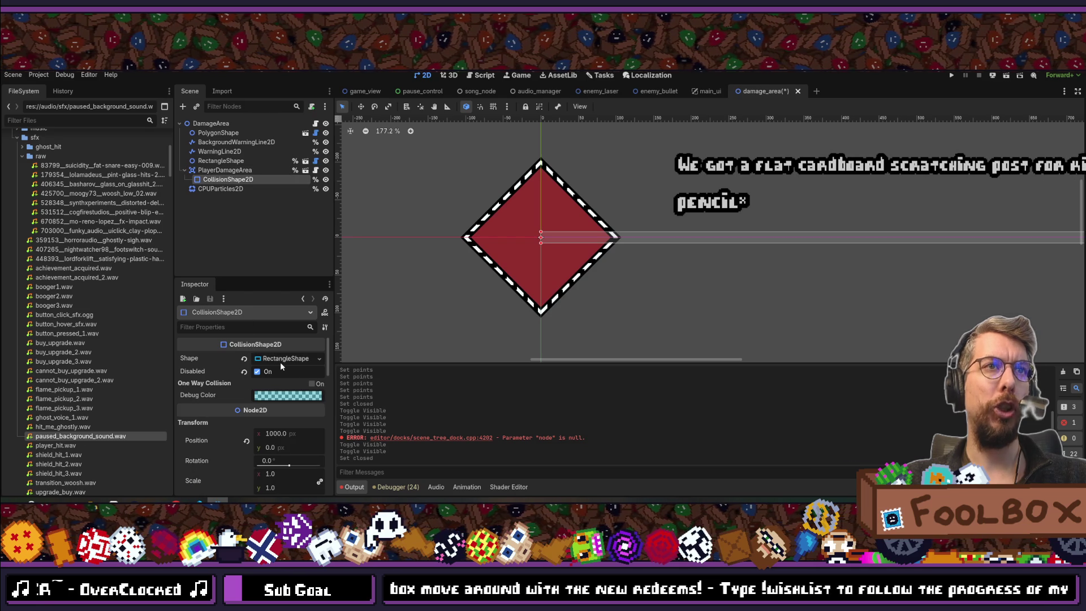
- Set the CollisionShape2D rectangle's width to 100
{"action": "left_click", "coordinate": [283, 359]}
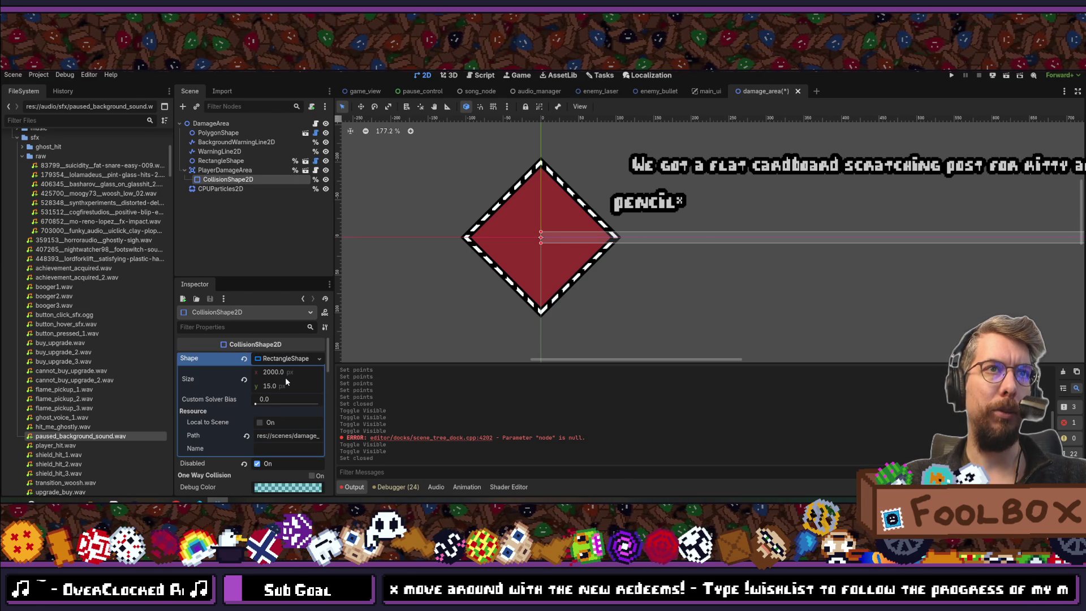
{"action": "left_click", "coordinate": [279, 371]}
{"action": "type", "text": "10"}
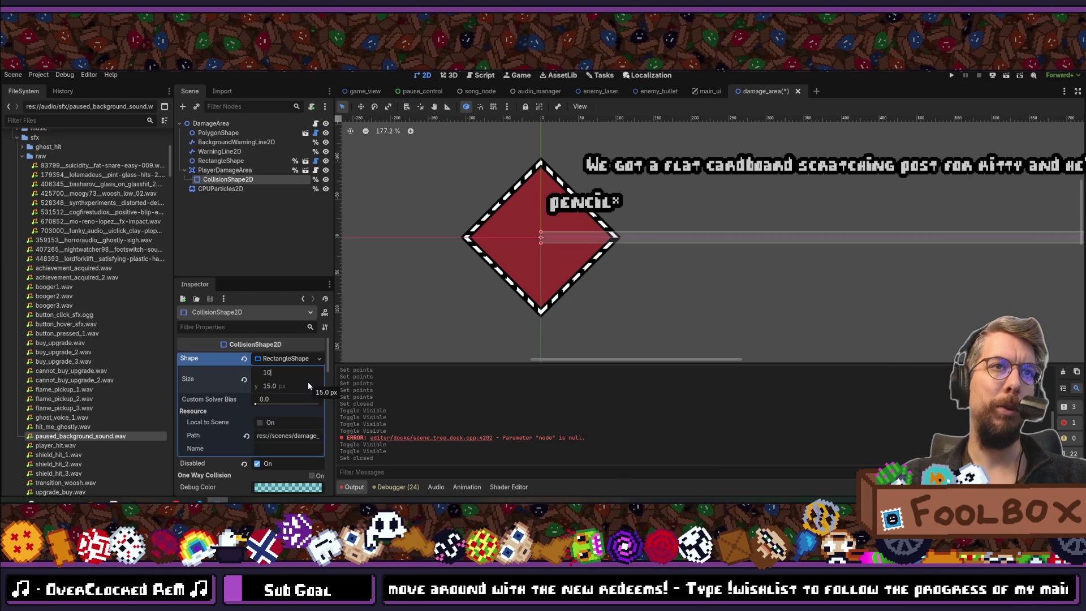
{"action": "type", "text": "0"}
{"action": "key", "text": "Tab"}
{"action": "key", "text": "Tab"}
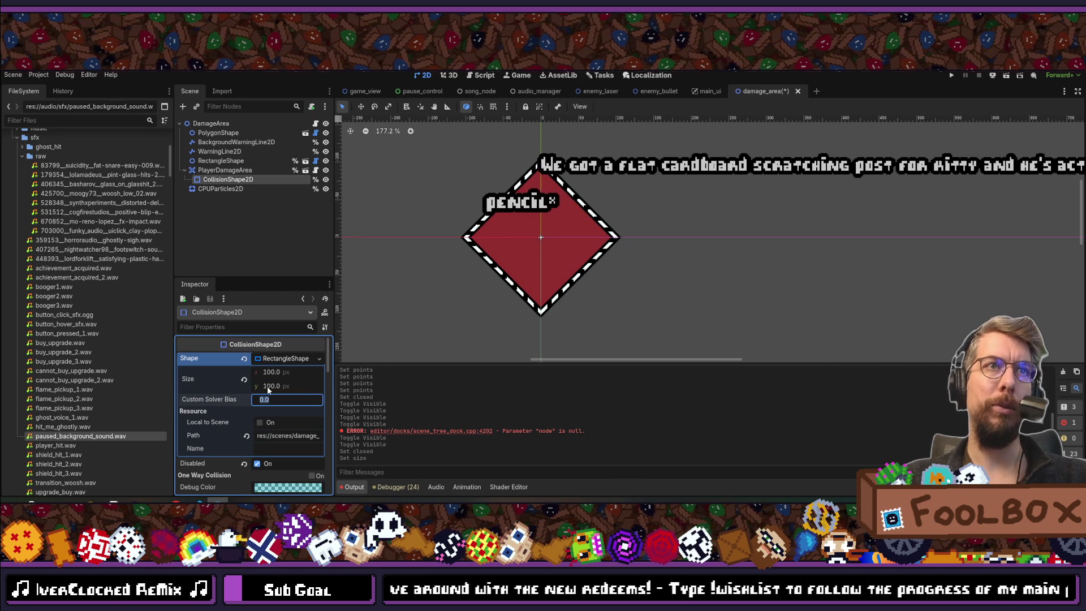
{"action": "scroll", "coordinate": [502, 289], "scroll_direction": "down", "scroll_amount": 2}
{"action": "scroll", "coordinate": [502, 289], "scroll_direction": "down", "scroll_amount": 8}
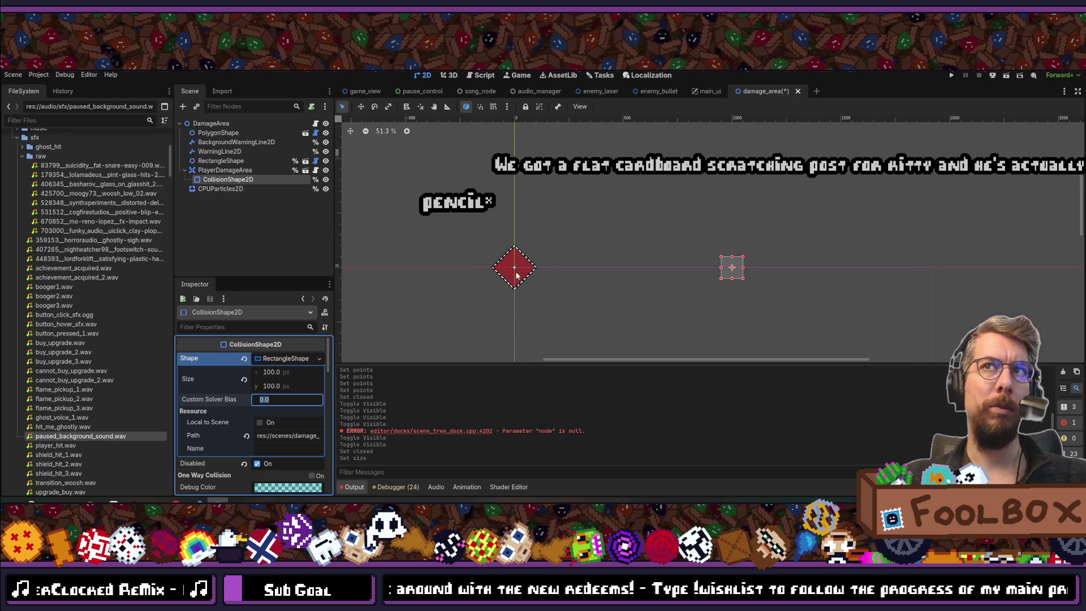
{"action": "scroll", "coordinate": [514, 266], "scroll_direction": "up", "scroll_amount": 3}
- Move the collision shape to x position 0 and reopen the rectangle size for editing
{"action": "left_click", "coordinate": [286, 358]}
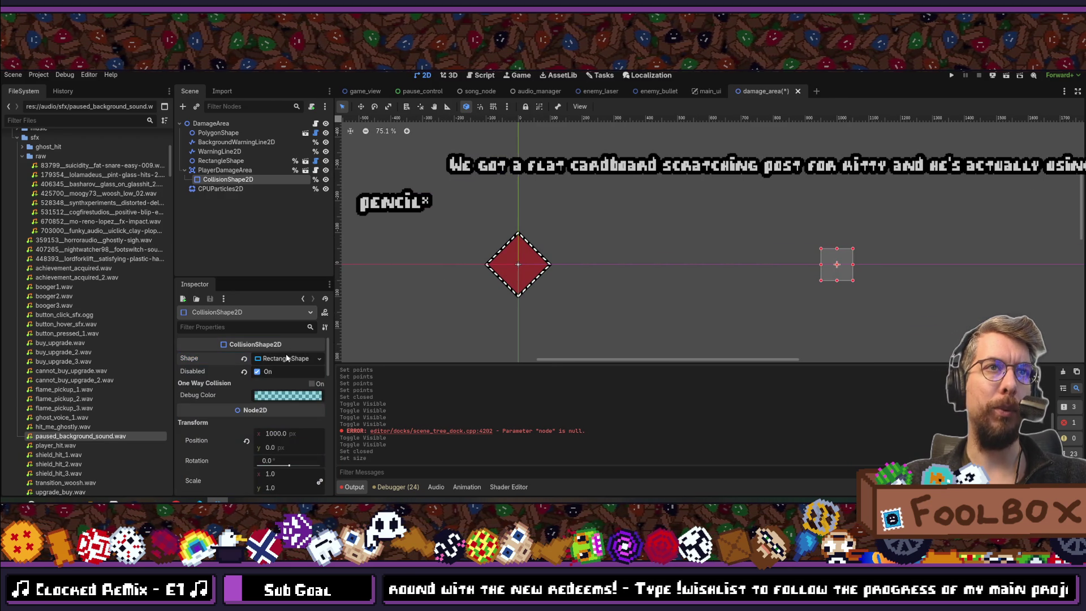
{"action": "left_click", "coordinate": [283, 433]}
{"action": "type", "text": "0"}
{"action": "key", "text": "Return"}
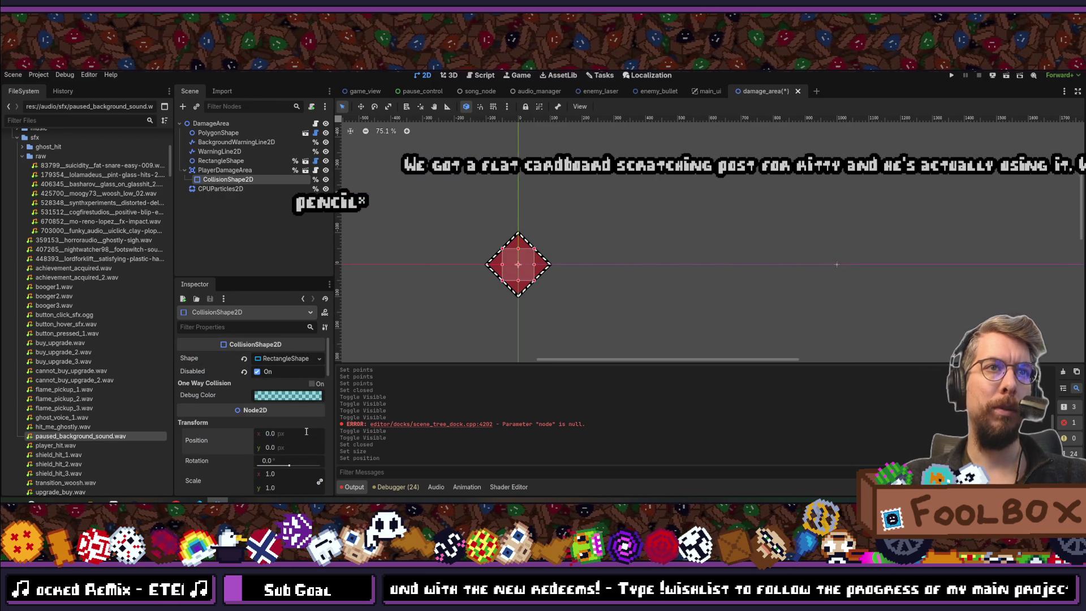
{"action": "left_click", "coordinate": [282, 358]}
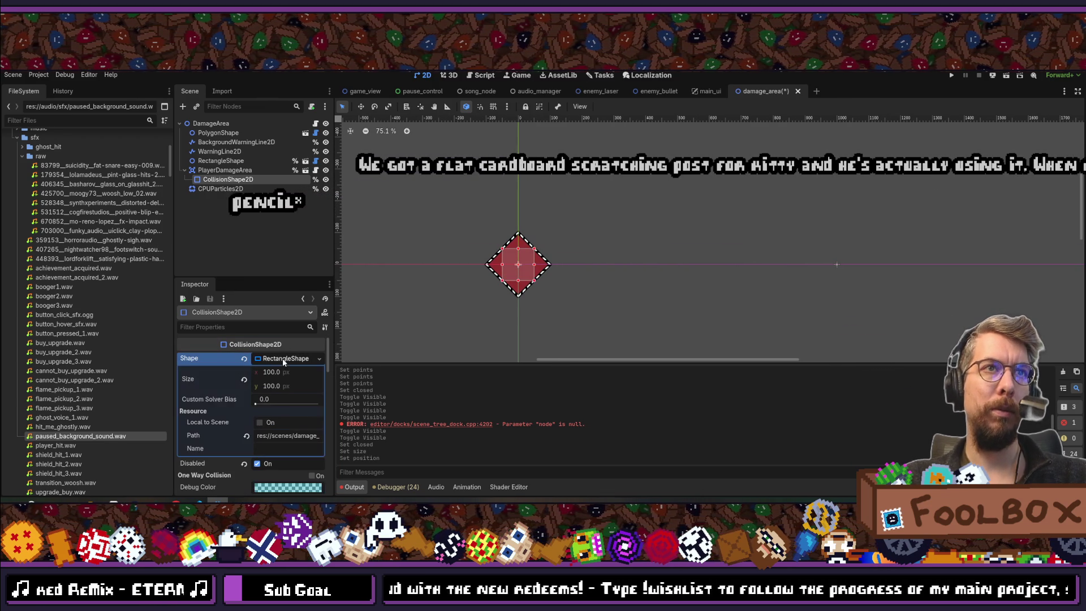
{"action": "left_click", "coordinate": [286, 370]}
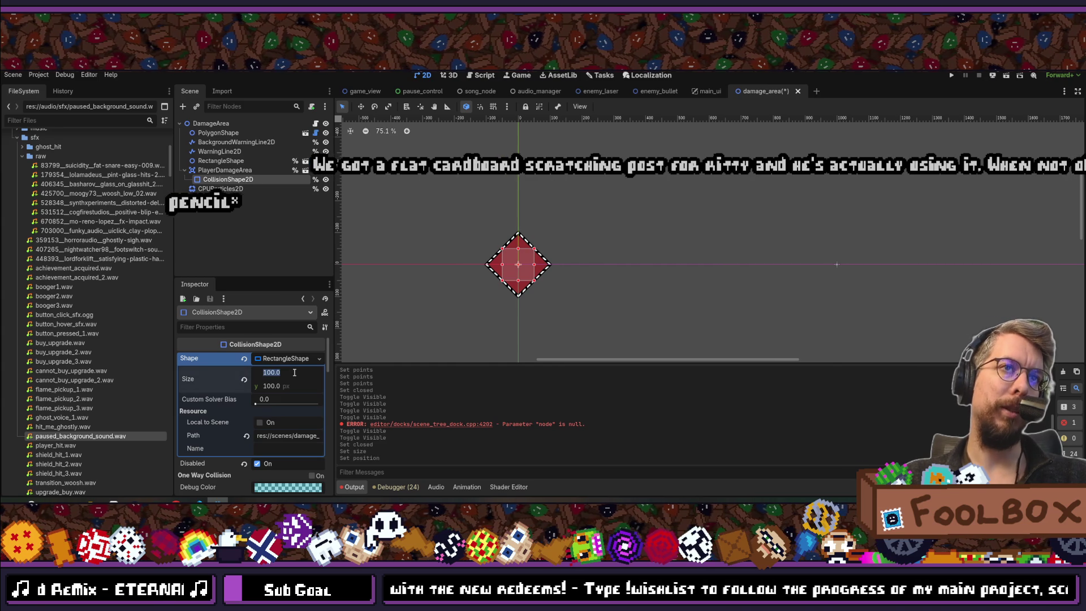